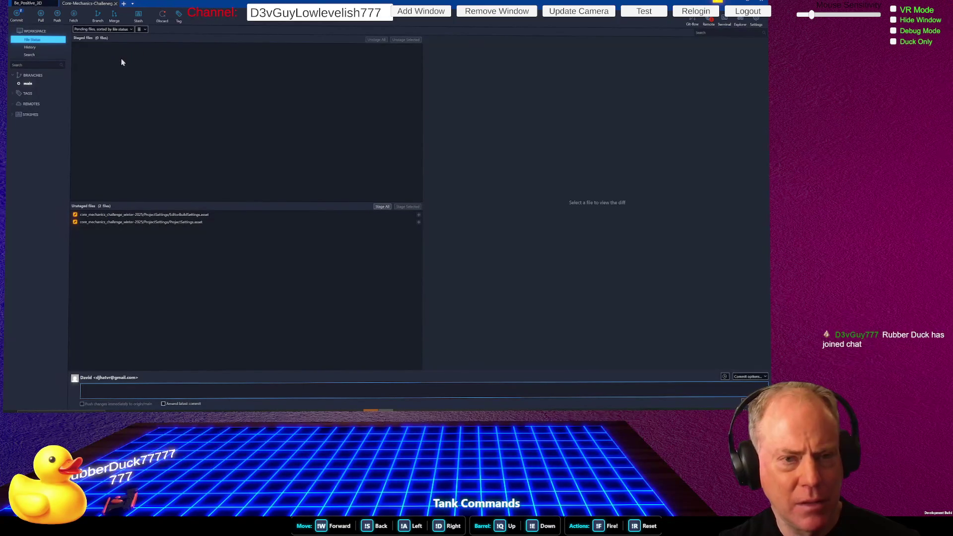
Step: Fetch from all remotes and pull main into the working copy, then switch to Unity
click(74, 17)
click(419, 64)
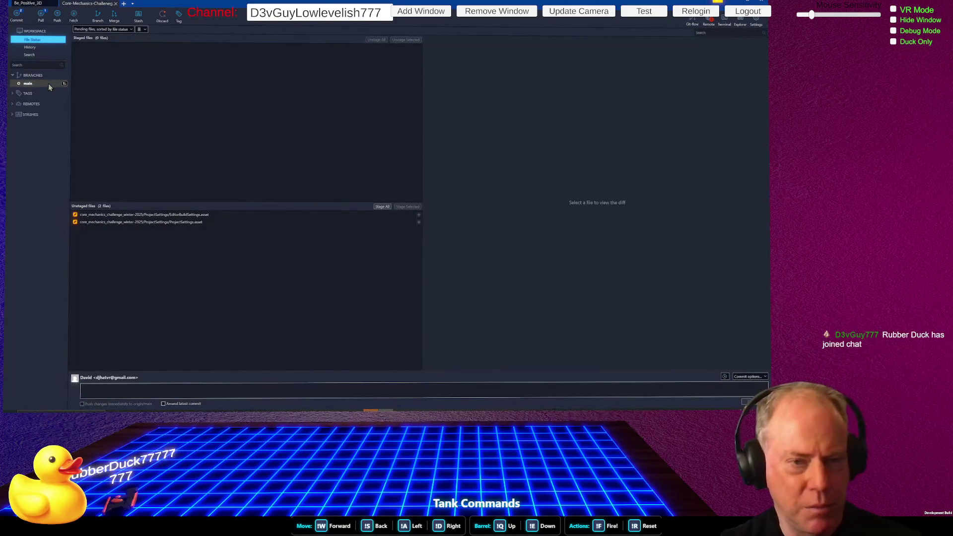
click(42, 17)
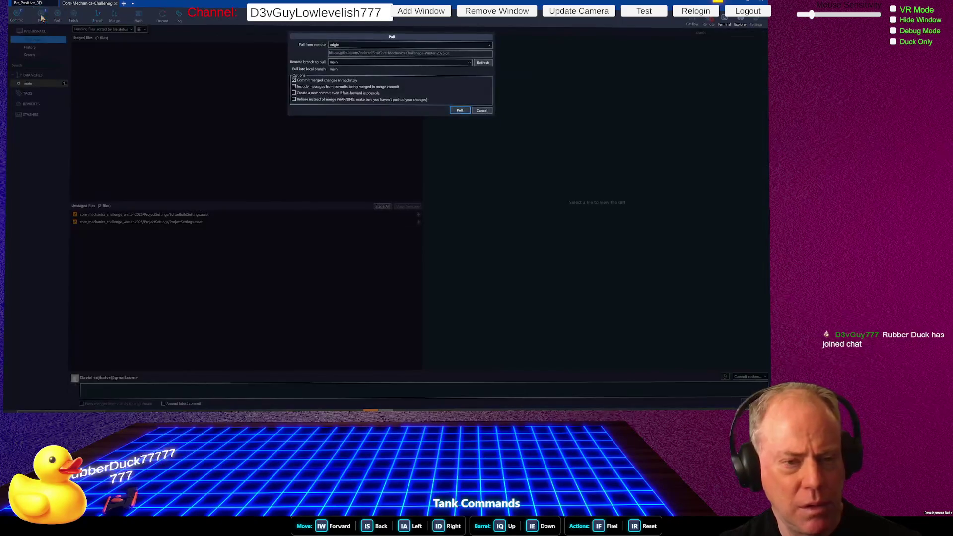
click(462, 113)
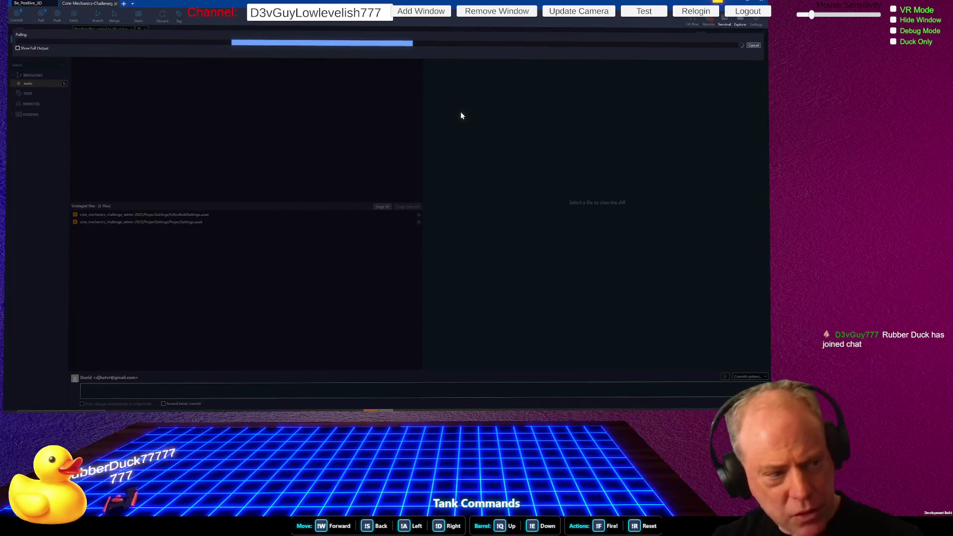
key(Return)
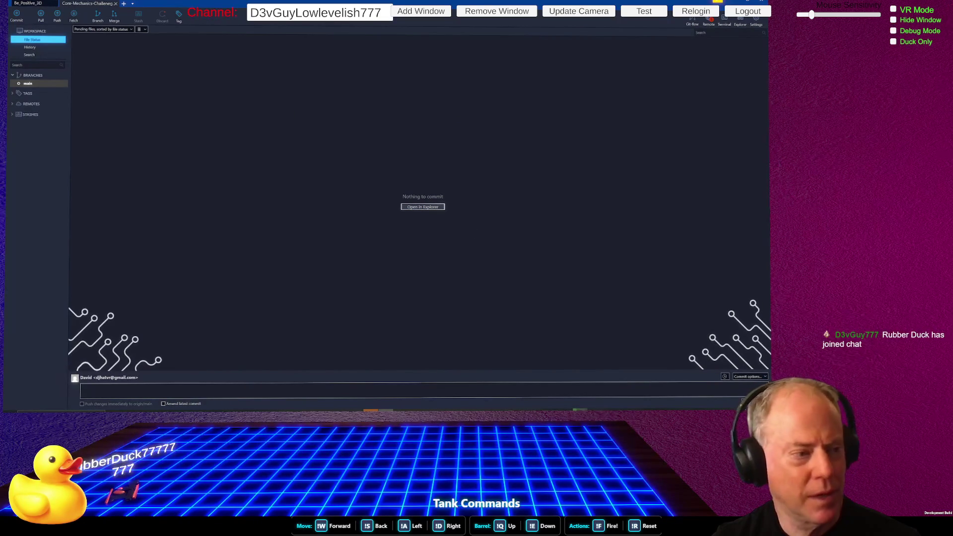
key(alt+Tab)
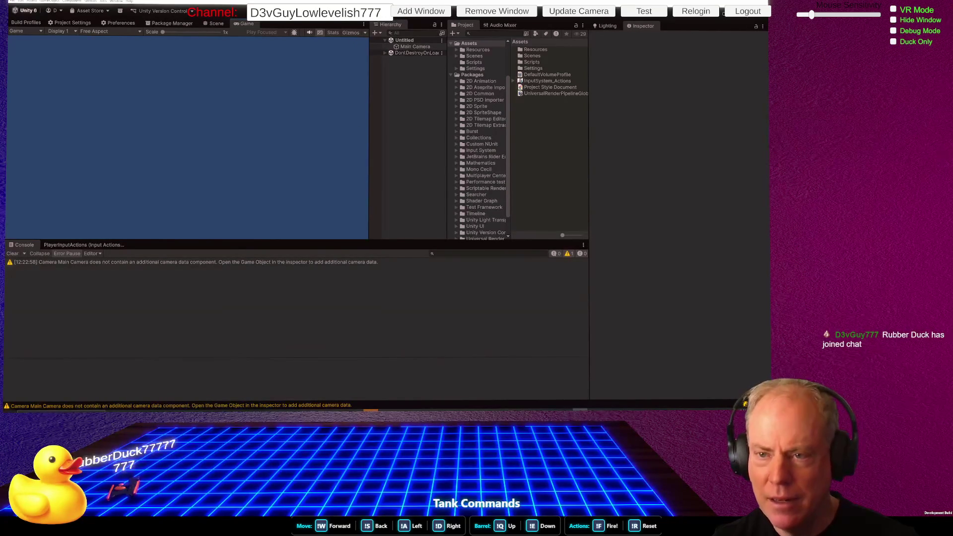
Step: Stop the running game in the Unity editor with Ctrl+P
key(ctrl+p)
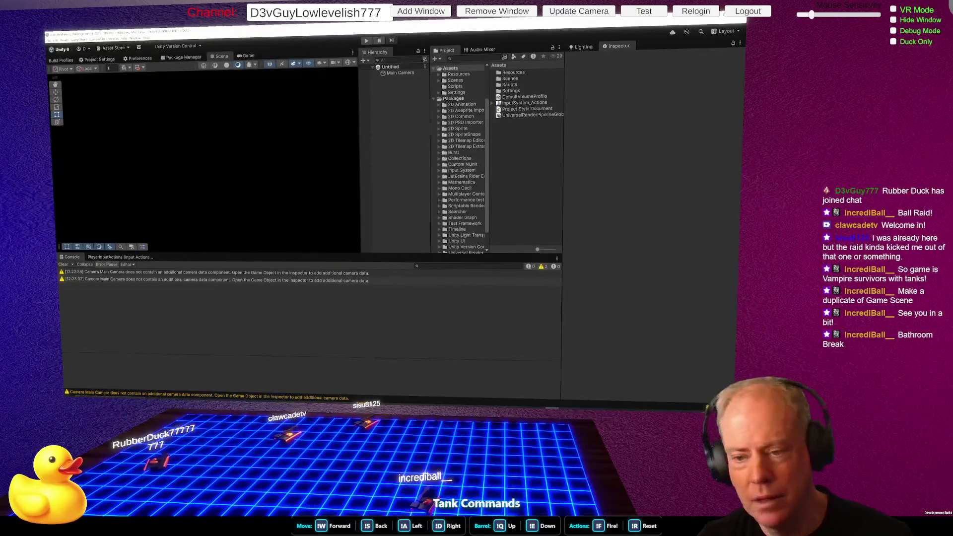
Step: Switch from the Unity editor to the web browser
key(alt+Tab)
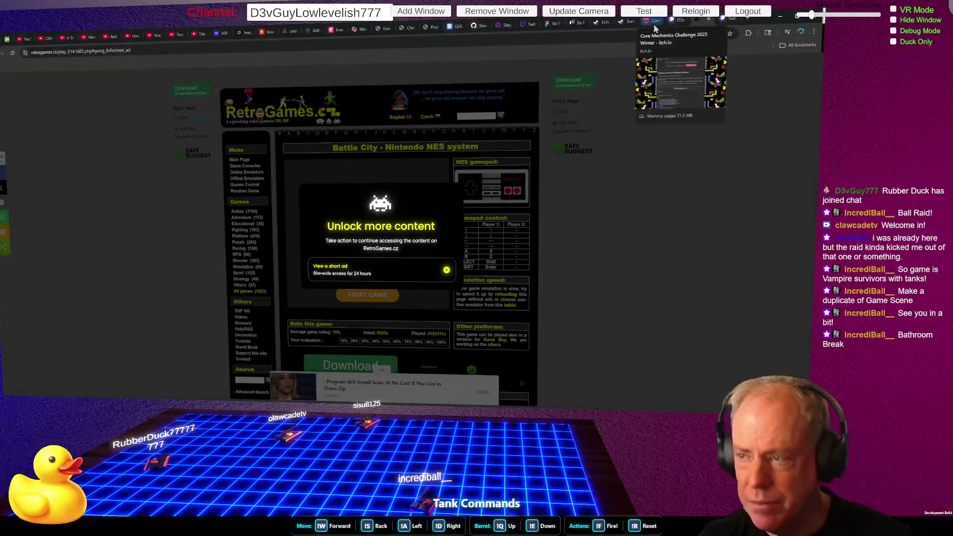
Step: Check the Core Mechanics Challenge tab, close the Twitch settings tab, and start the unlock ad
click(652, 22)
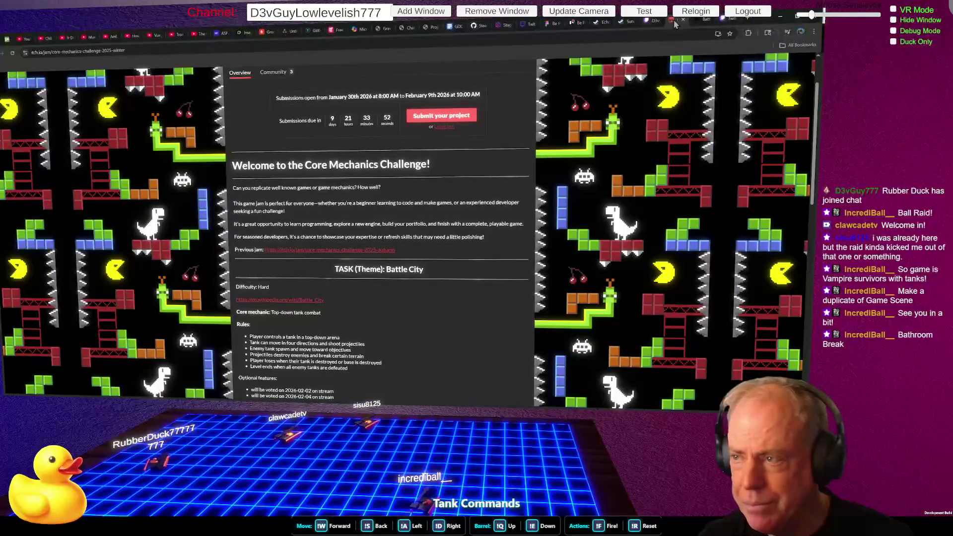
click(730, 20)
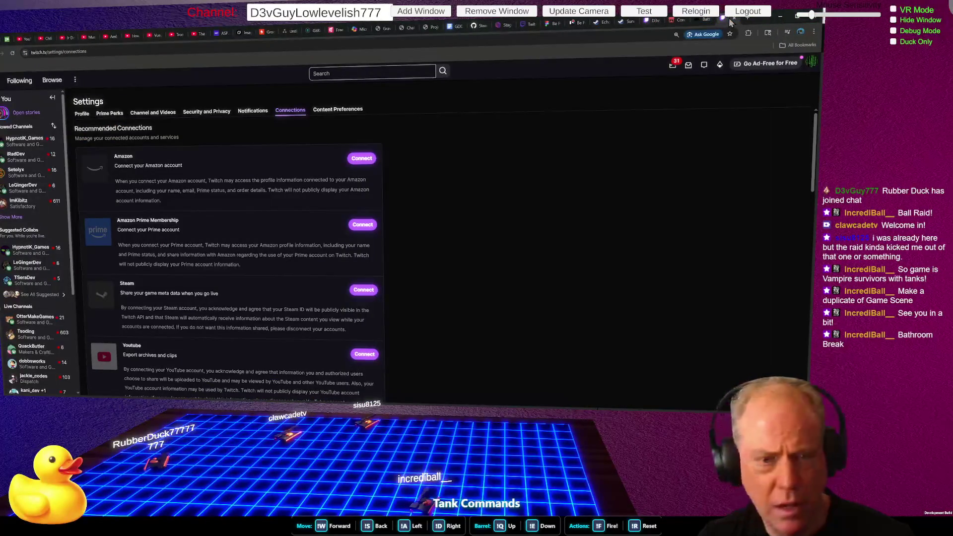
click(736, 19)
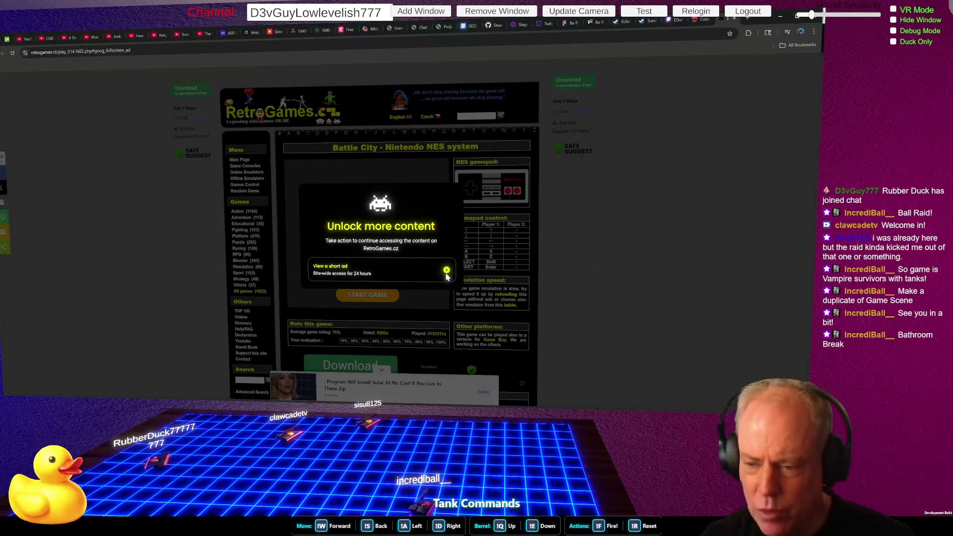
click(446, 271)
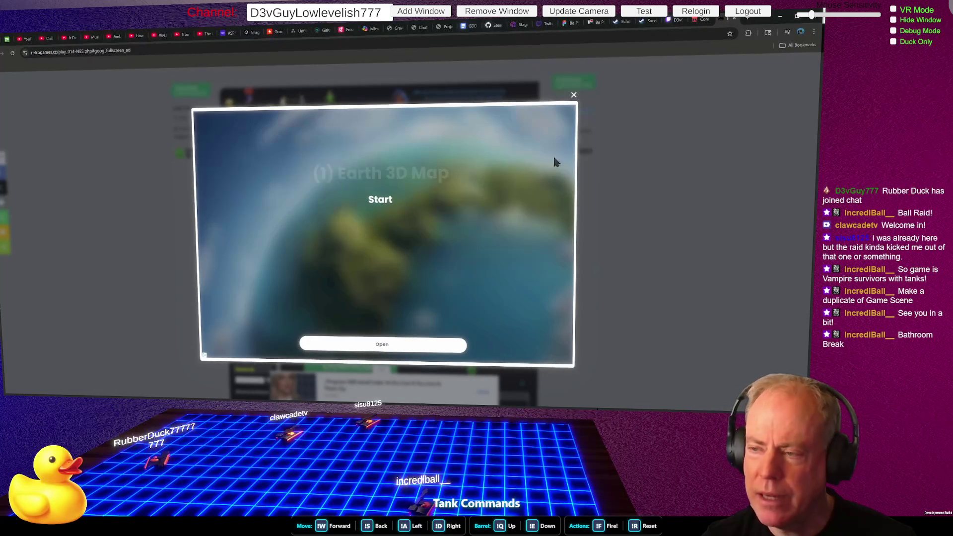
Step: Close the finished ad, start Battle City, and make the emulator fill the screen
click(574, 96)
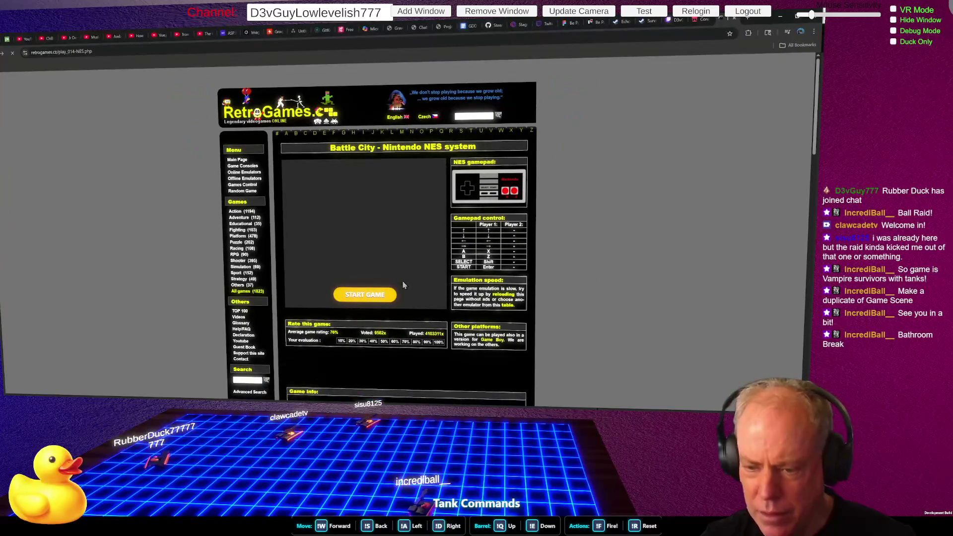
click(386, 295)
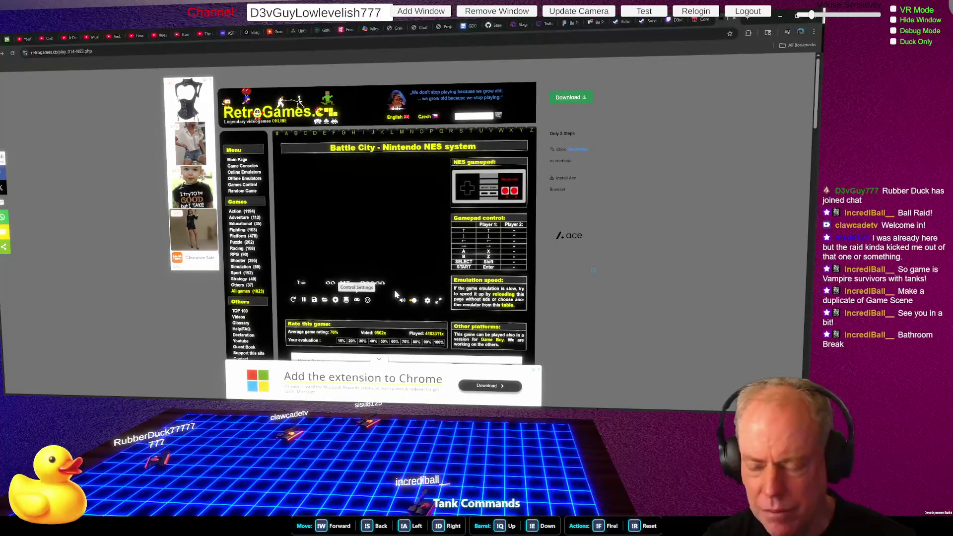
click(438, 301)
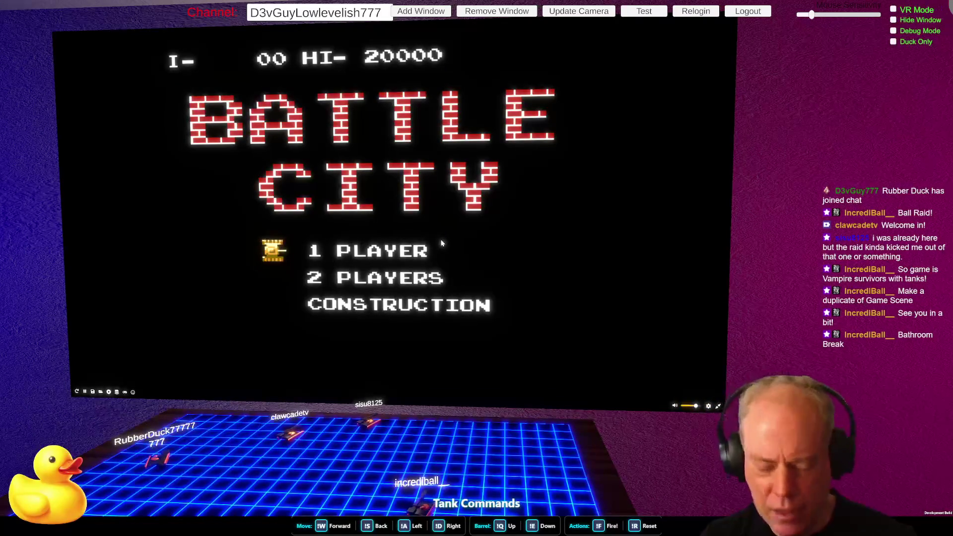
Step: Start a Battle City game and drive the tank up through the bricks to the top row
key(Return)
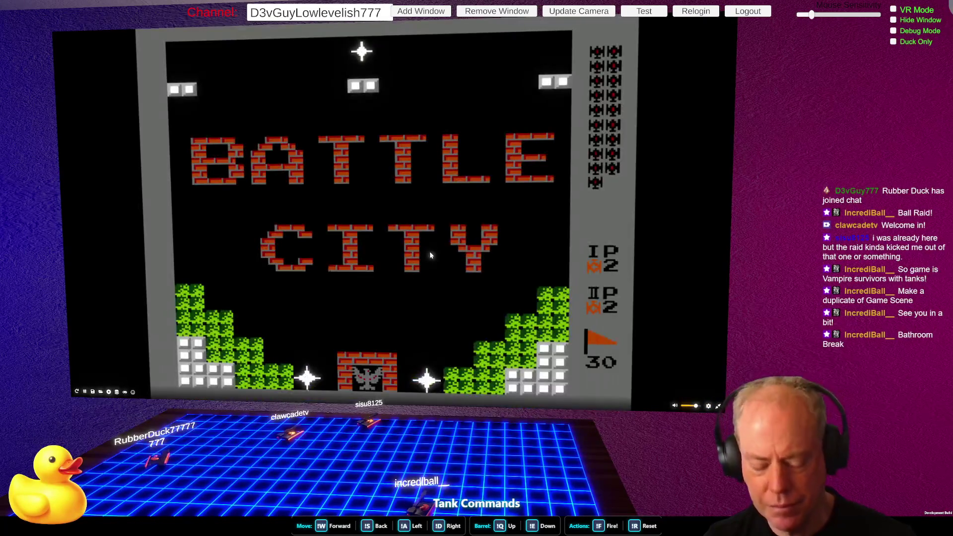
key(Up)
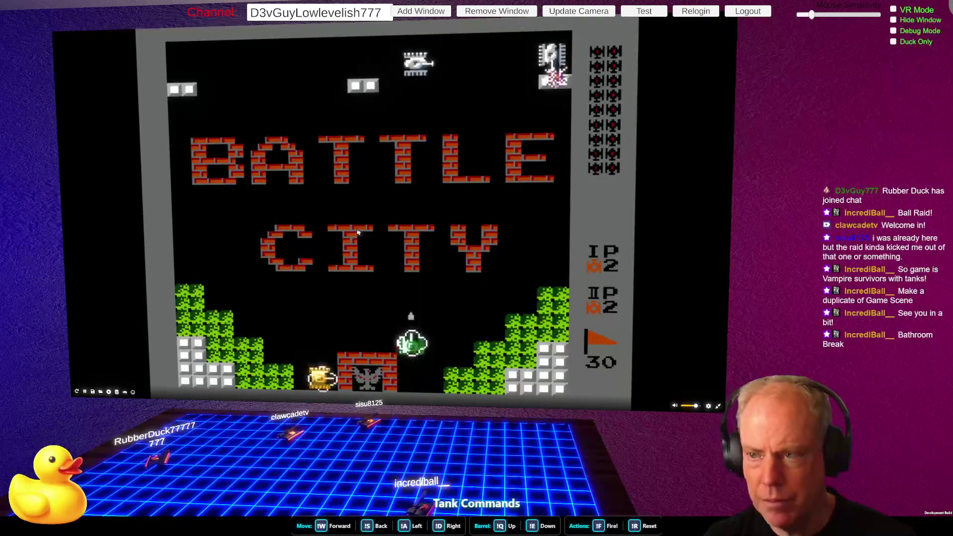
key(Up)
key(Left)
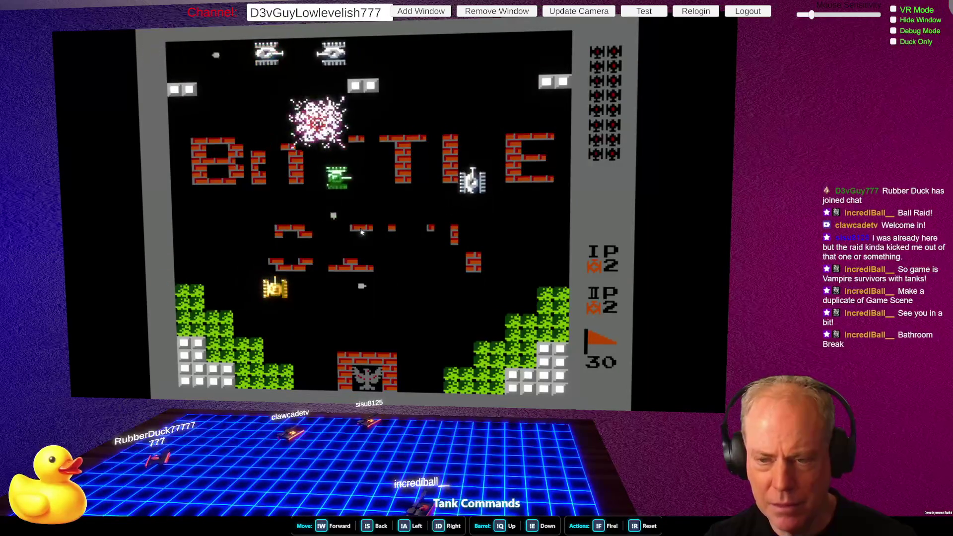
key(Right)
key(Up)
key(Right)
key(Up)
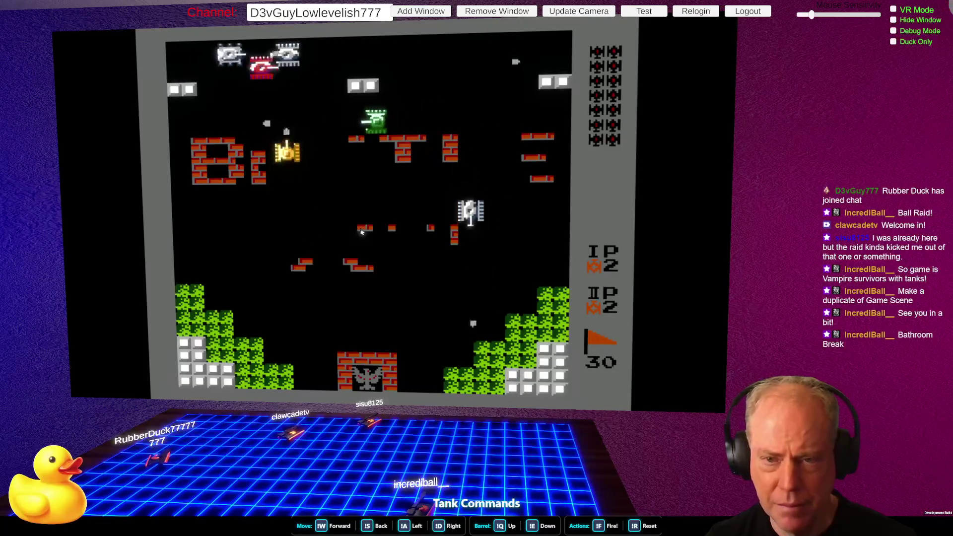
key(Right)
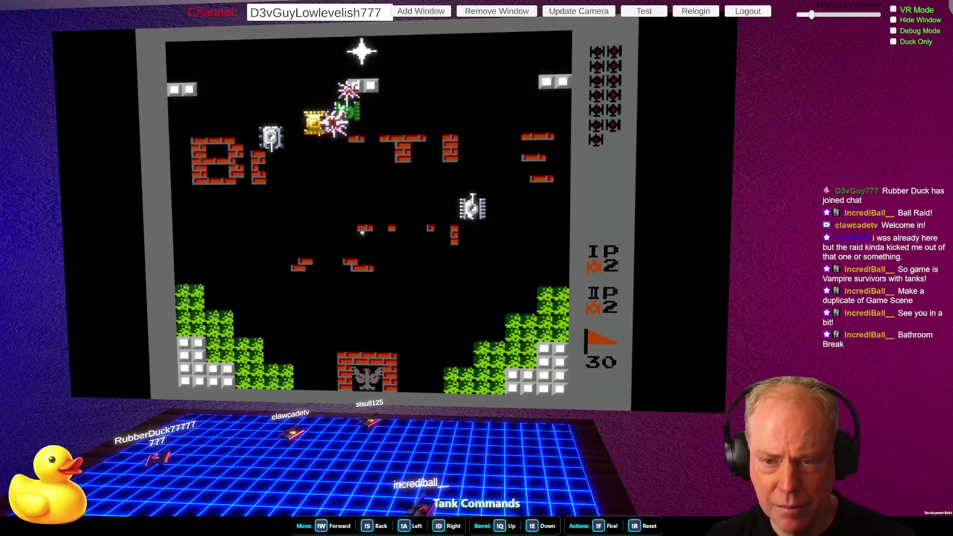
key(Up)
key(Right)
mouse_move(514, 370)
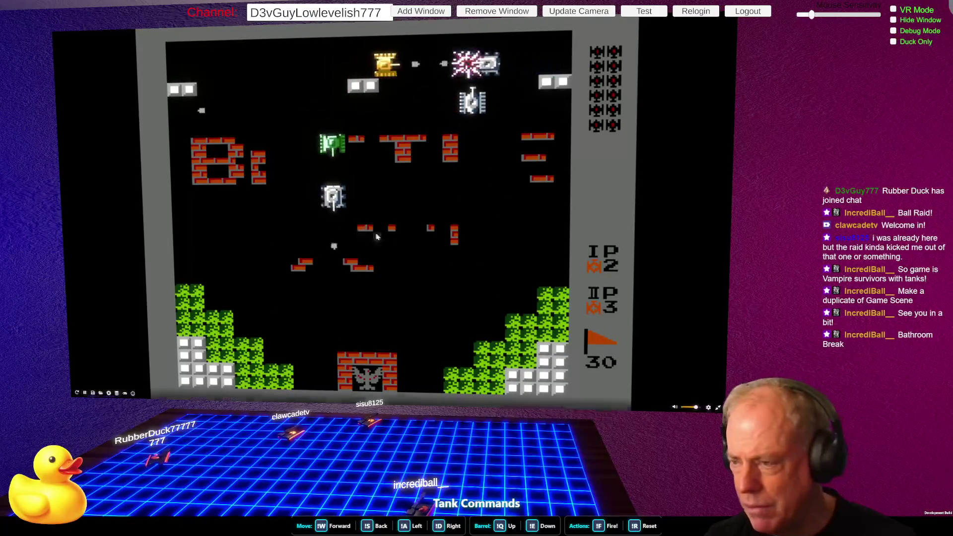
key(Left)
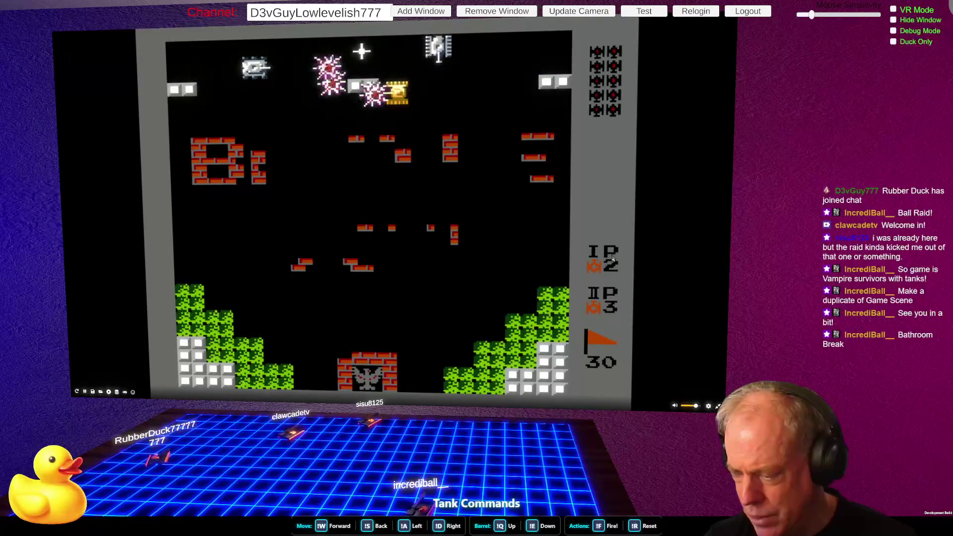
key(Right)
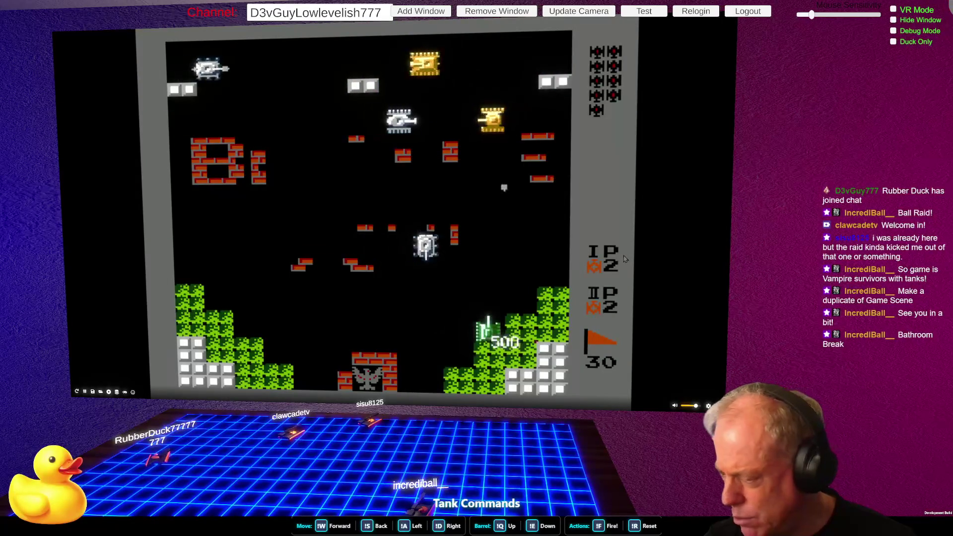
Step: Steer the respawned tank up and right around the stage until the game ends
key(Up)
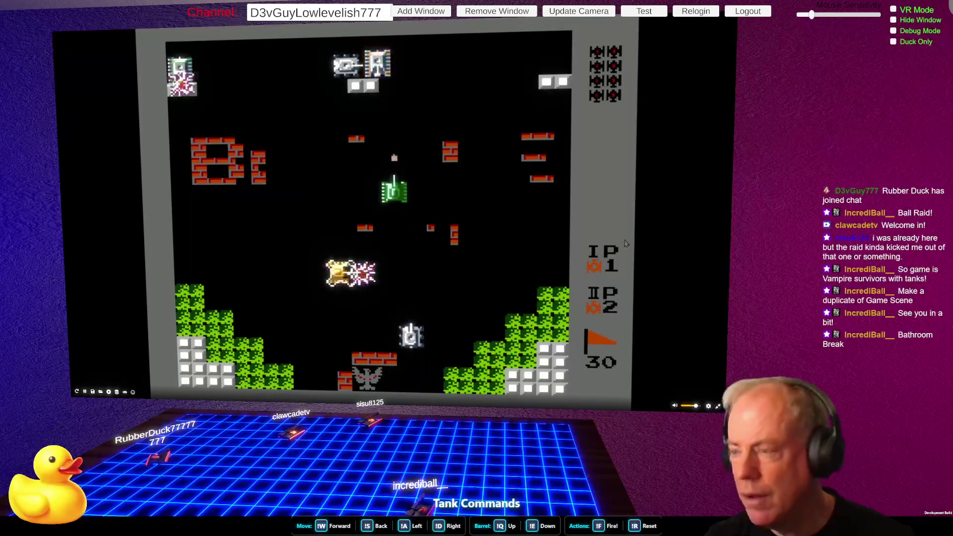
key(Right)
key(Up)
key(Right)
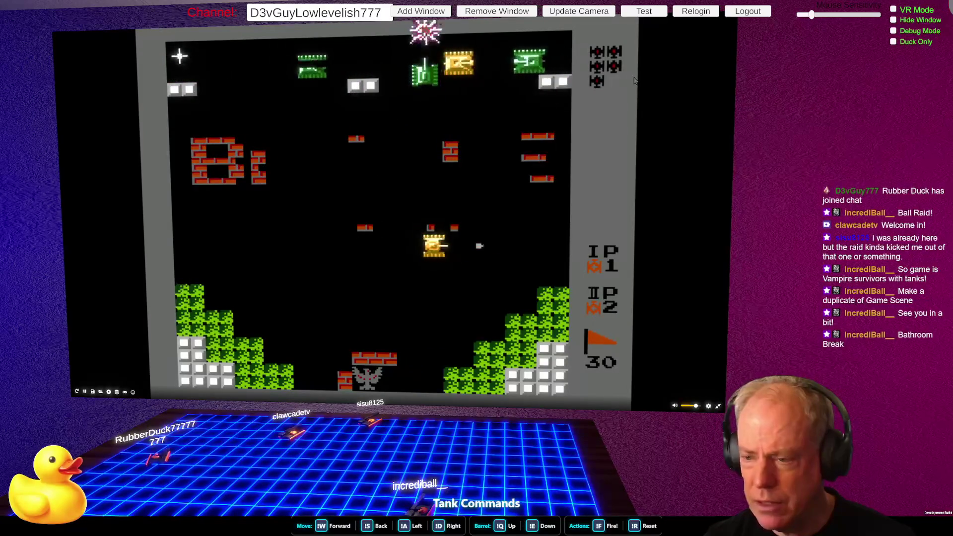
key(Left)
key(Up)
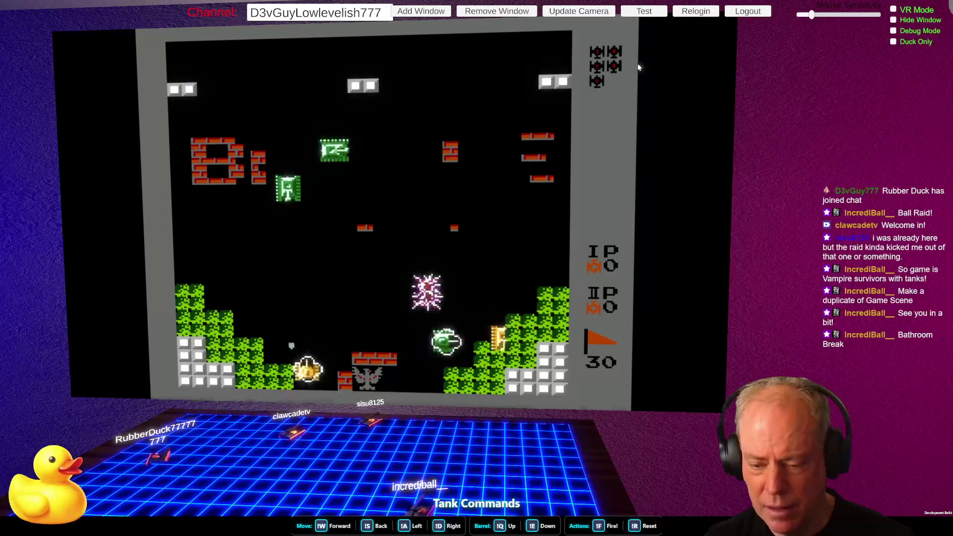
key(Up)
key(Right)
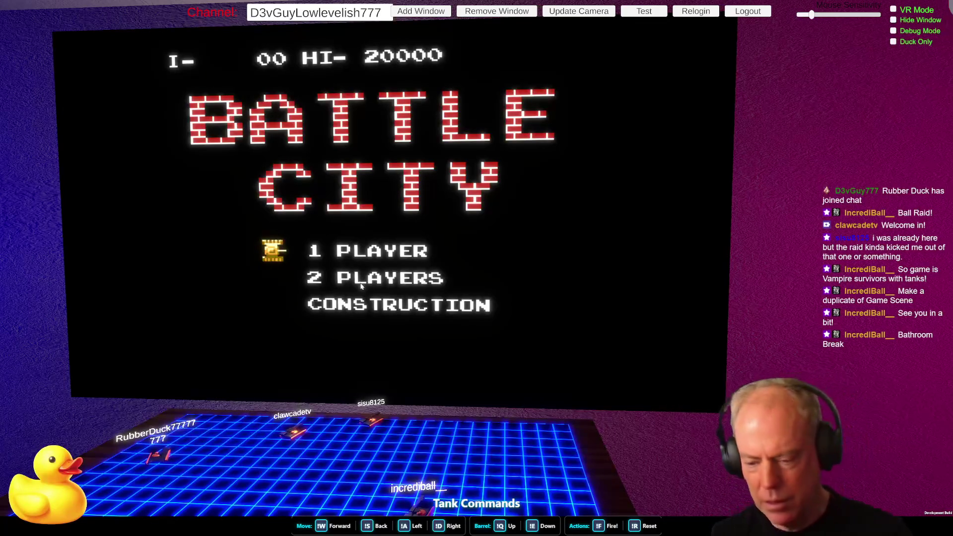
Step: Play a new Battle City game through the BATTLE CITY bricks, then leave full screen
key(Return)
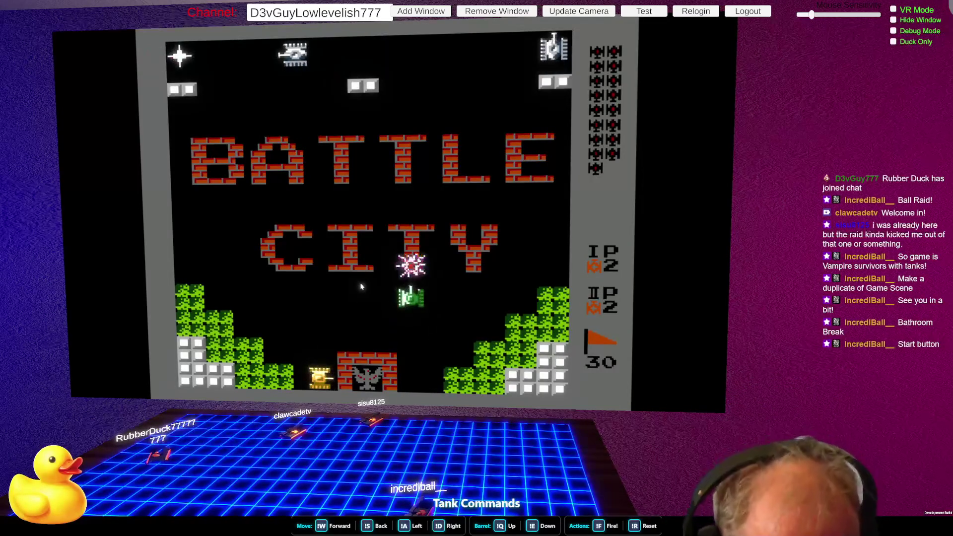
key(Up)
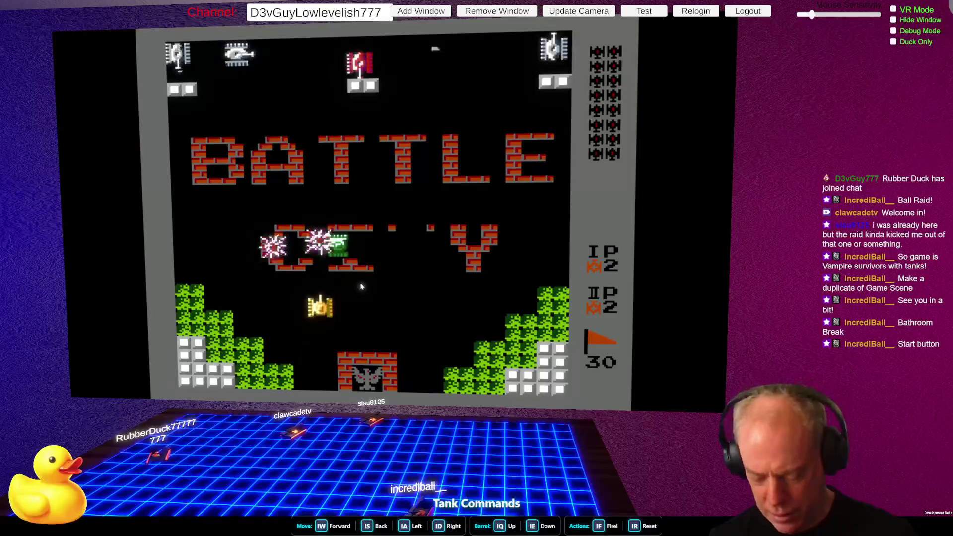
key(Right)
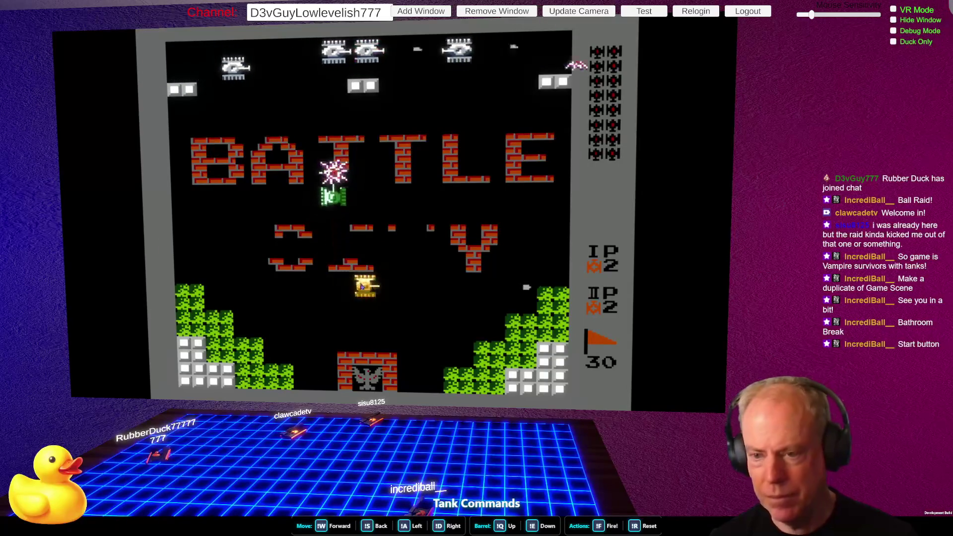
key(Up)
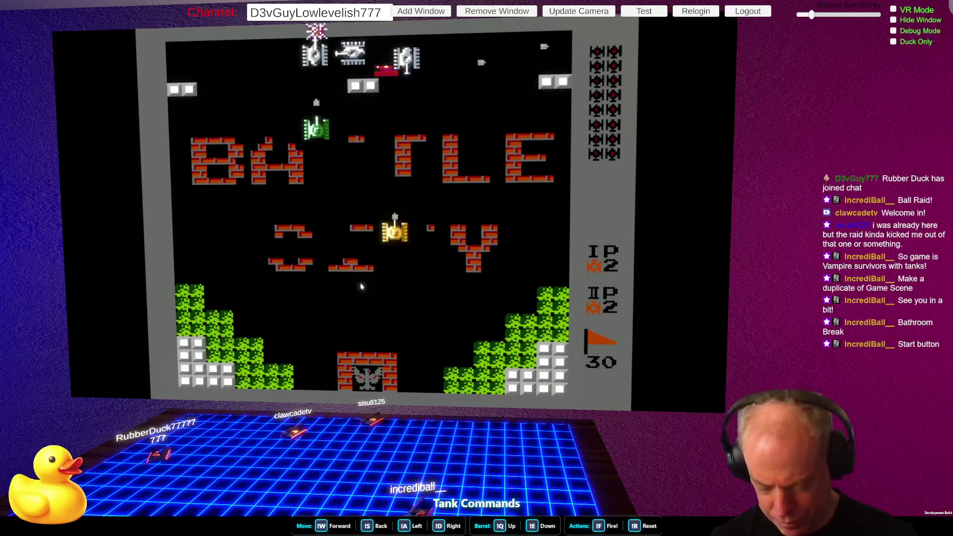
key(Up)
key(Right)
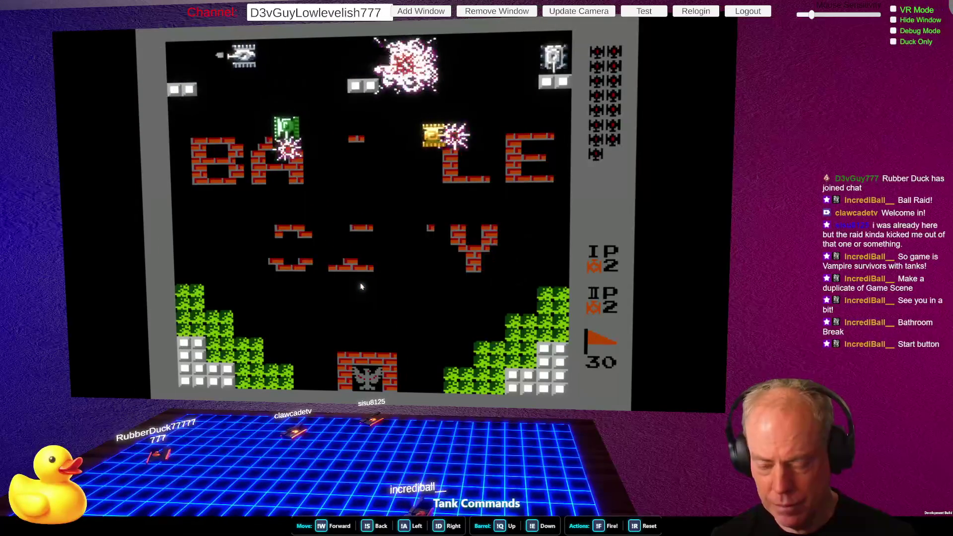
key(Down)
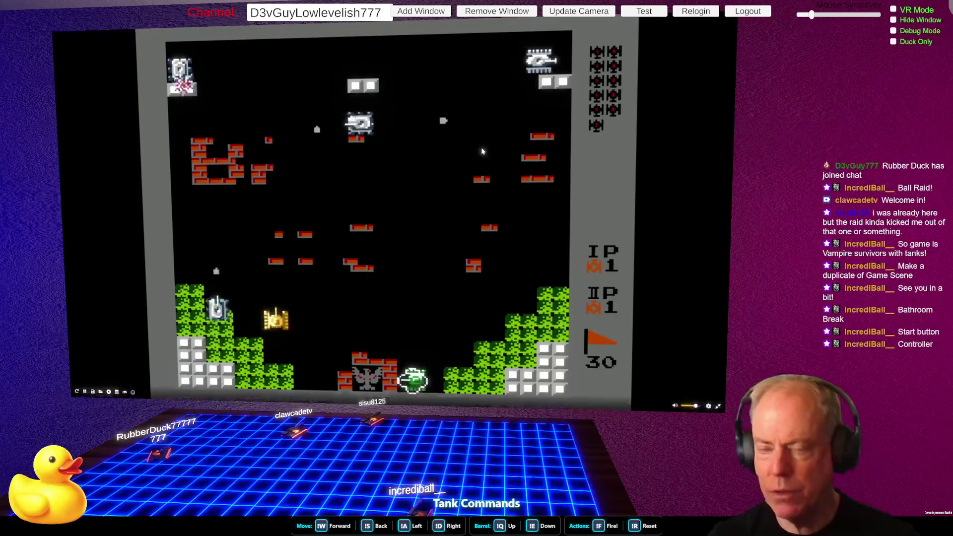
key(Escape)
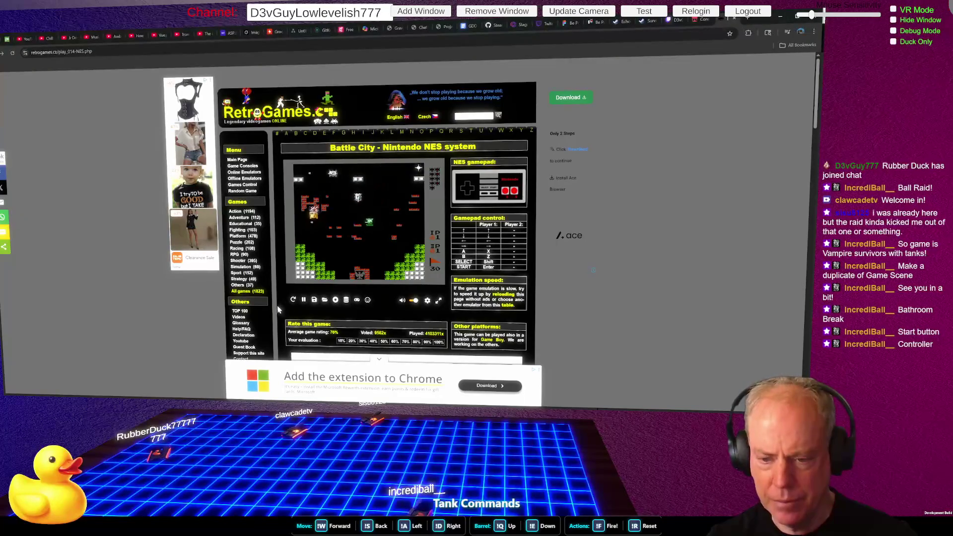
Step: Restart the emulator full screen, start stage one, exit full screen, and reload the page
click(293, 301)
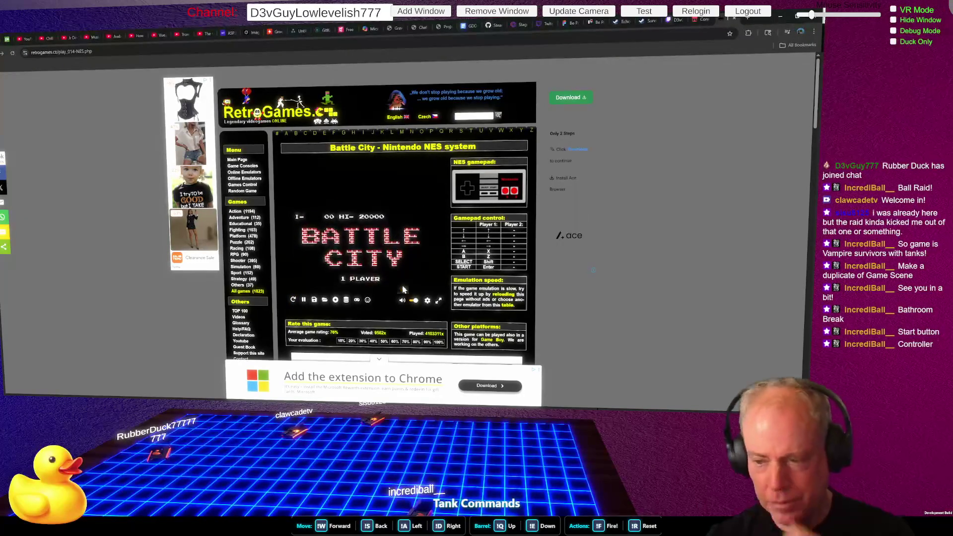
click(439, 301)
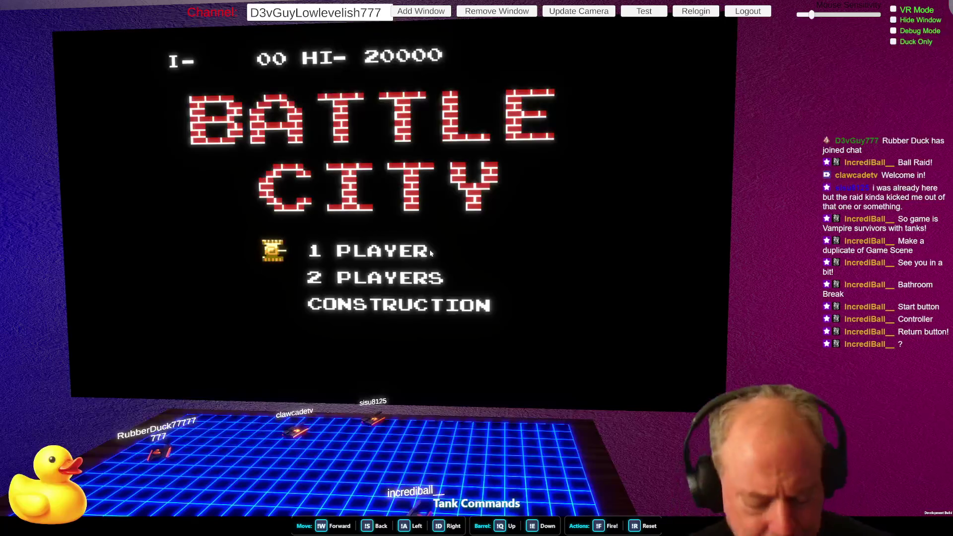
key(Return)
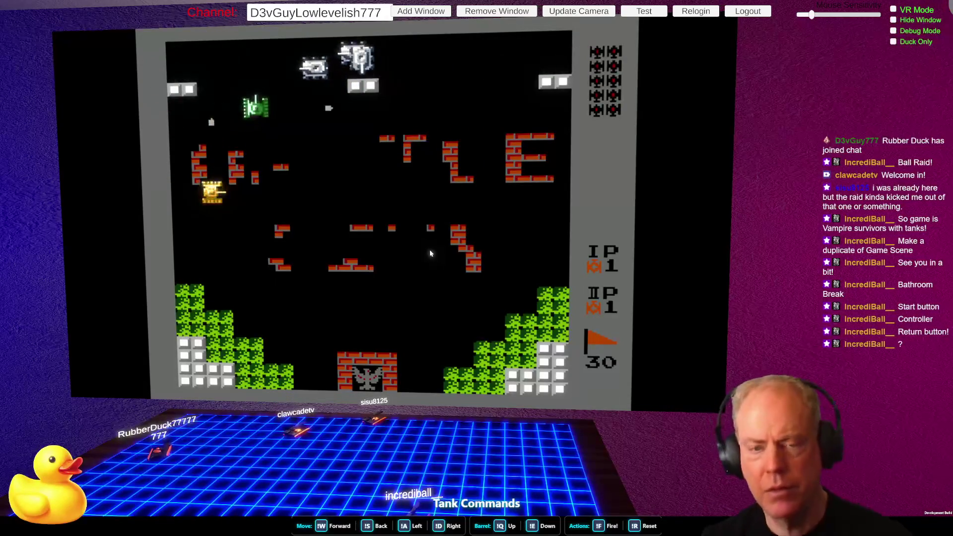
key(Escape)
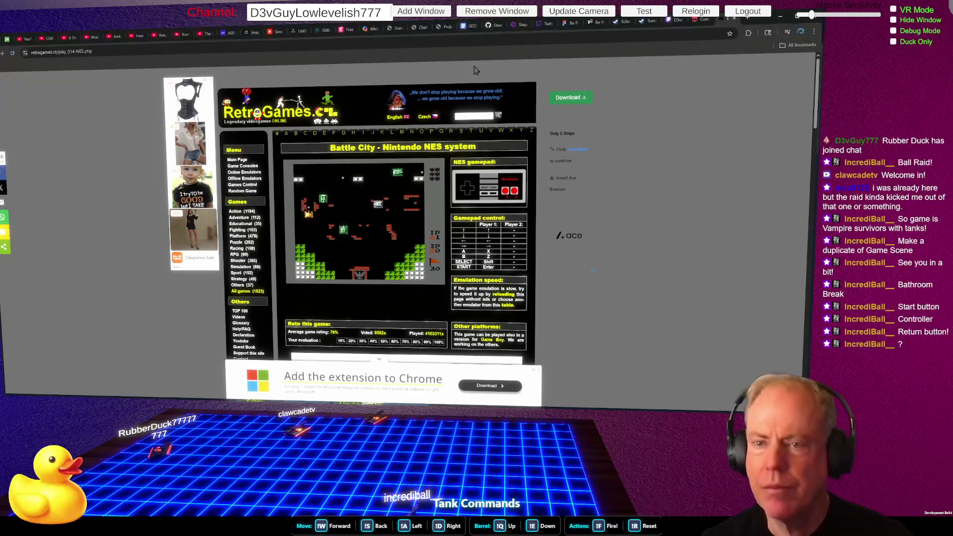
click(12, 53)
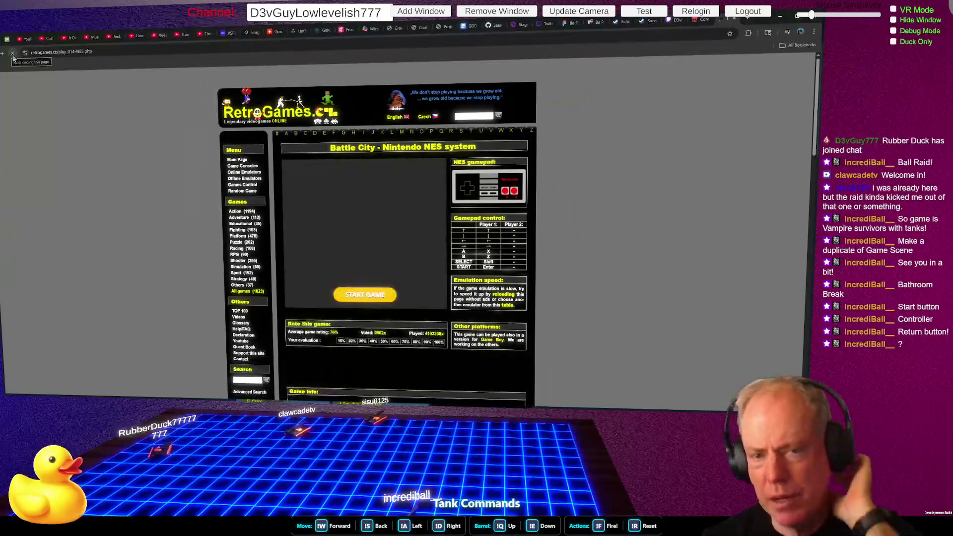
Step: Start the Battle City emulator, then search Google for 'battle city' from the address bar
click(368, 300)
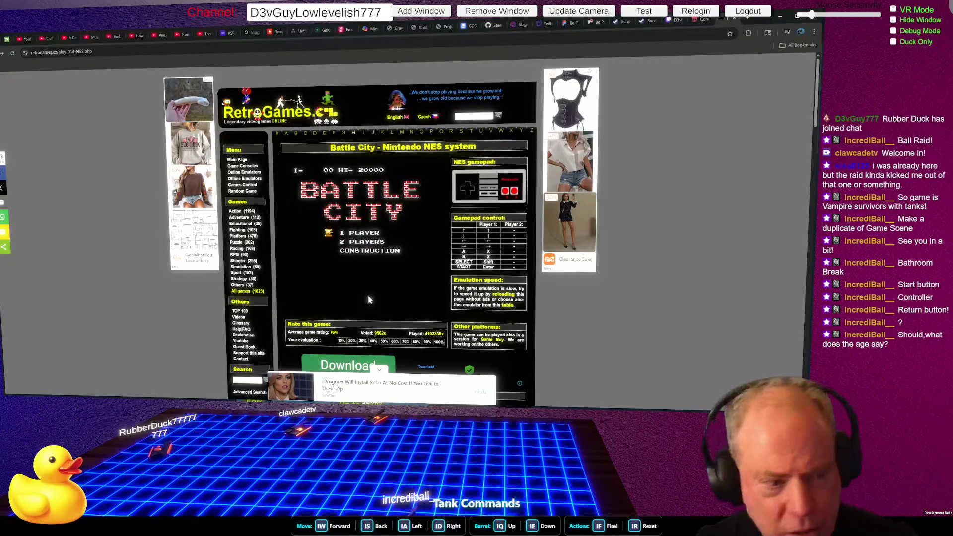
mouse_move(369, 298)
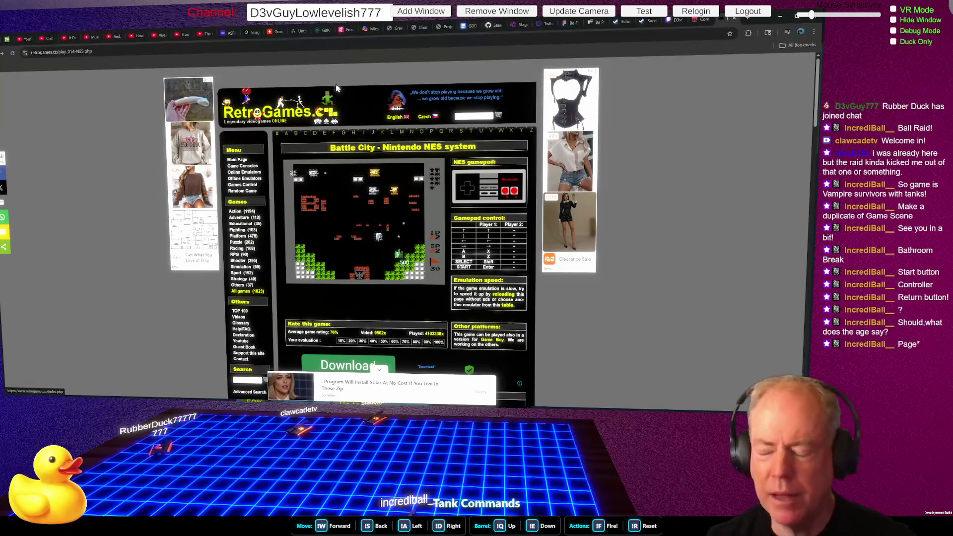
key(ctrl+l)
text(battle city)
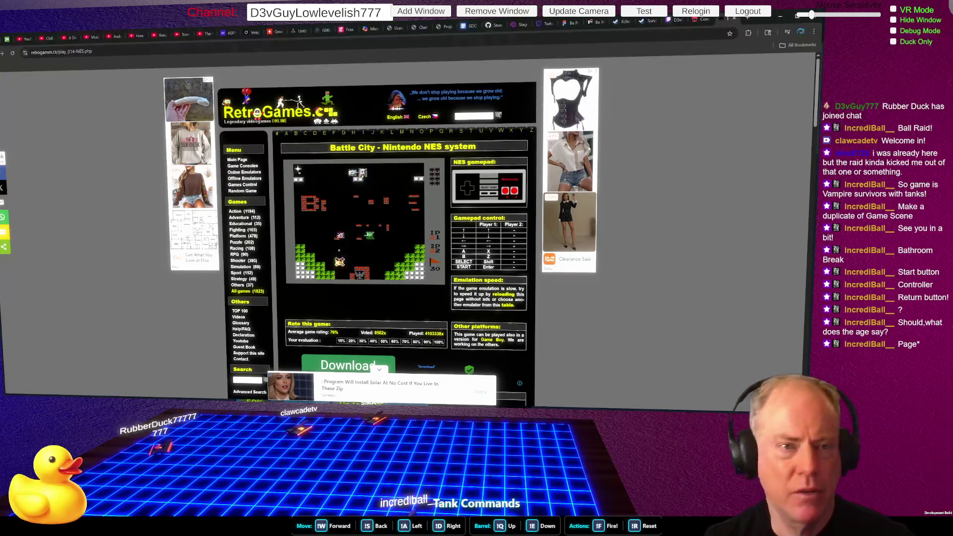
key(Return)
scroll(239, 160, down, 1)
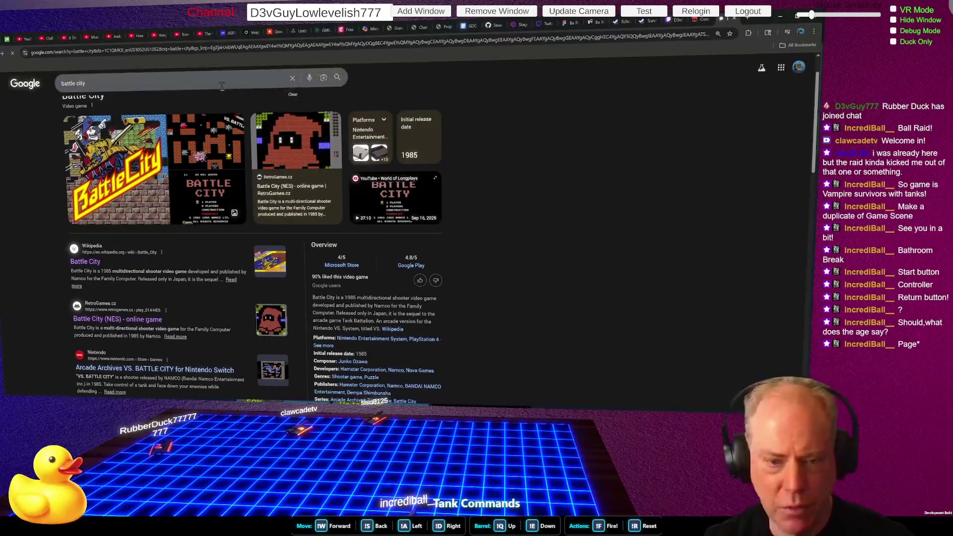
Step: Open RetroGames.cz's 'Battle City (NES) - online game' result from the search results
scroll(189, 304, down, 2)
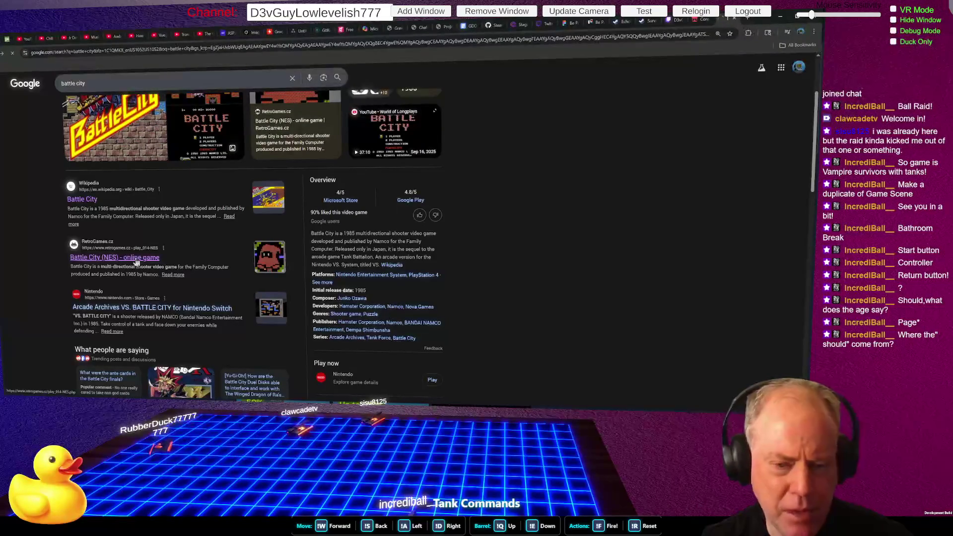
click(137, 262)
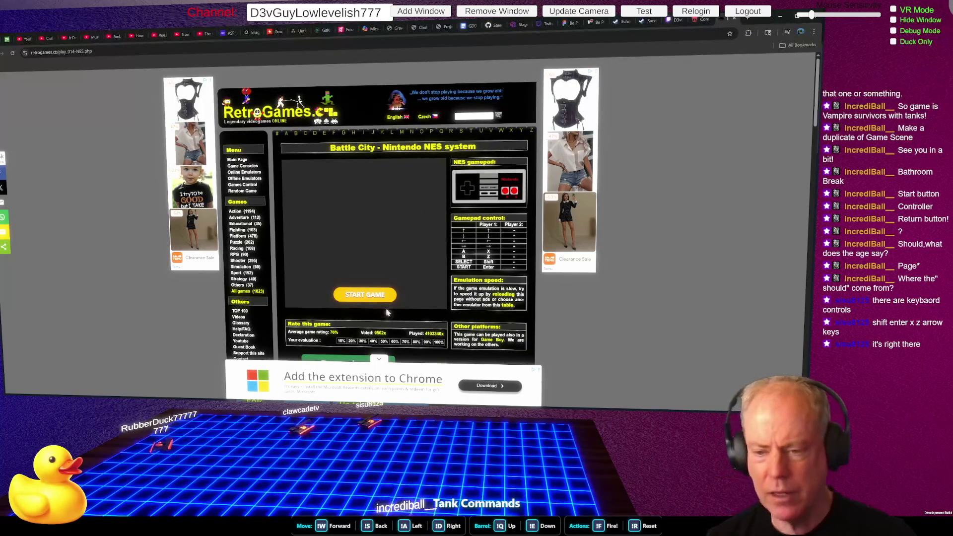
Step: Start Battle City full screen and enter Construction mode from the title menu
click(376, 294)
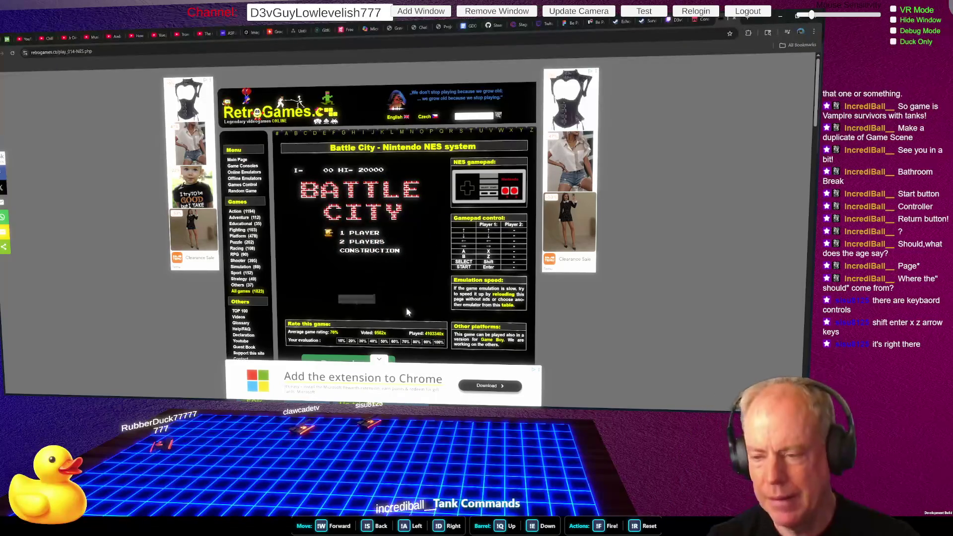
click(440, 302)
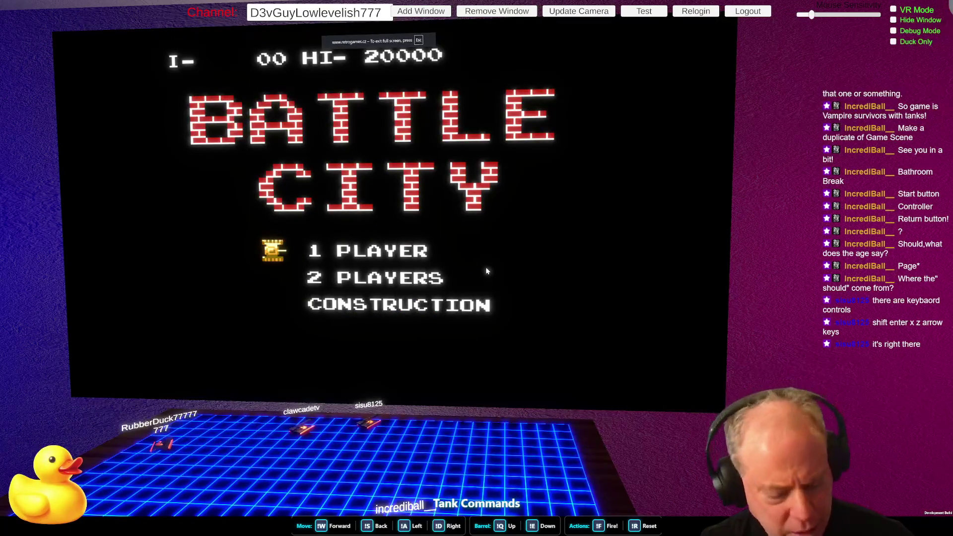
key(shift)
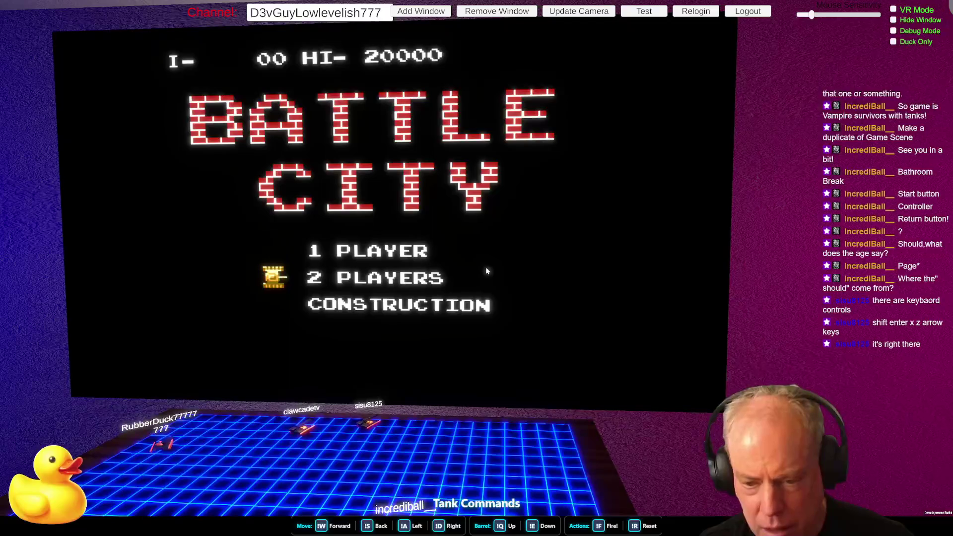
key(shift)
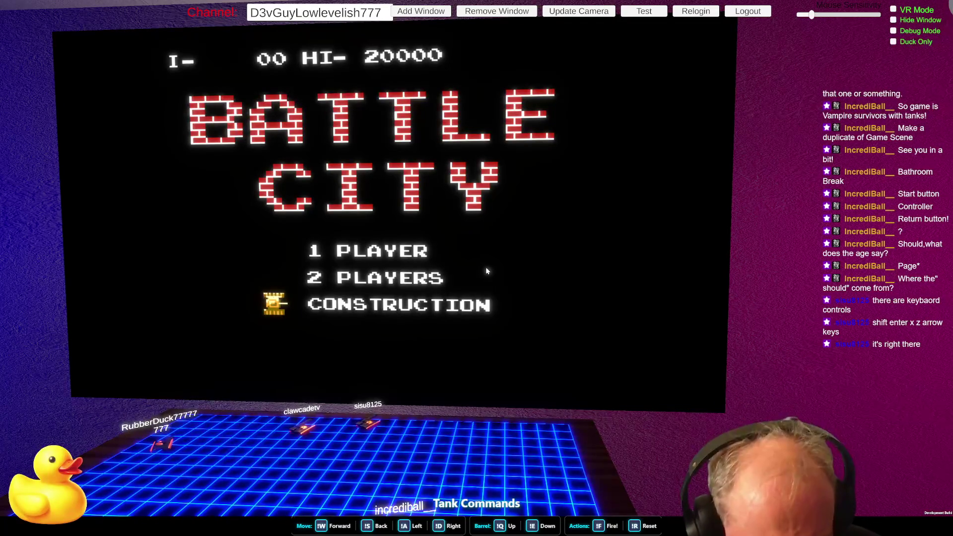
key(Return)
key(Escape)
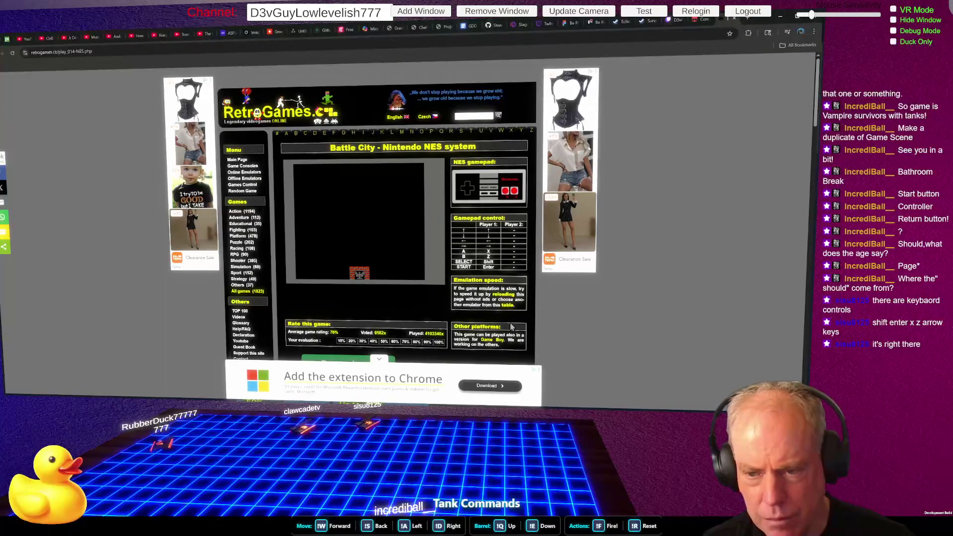
Step: Put the Construction screen back into full screen
scroll(512, 327, down, 2)
scroll(512, 326, up, 1)
scroll(512, 327, up, 1)
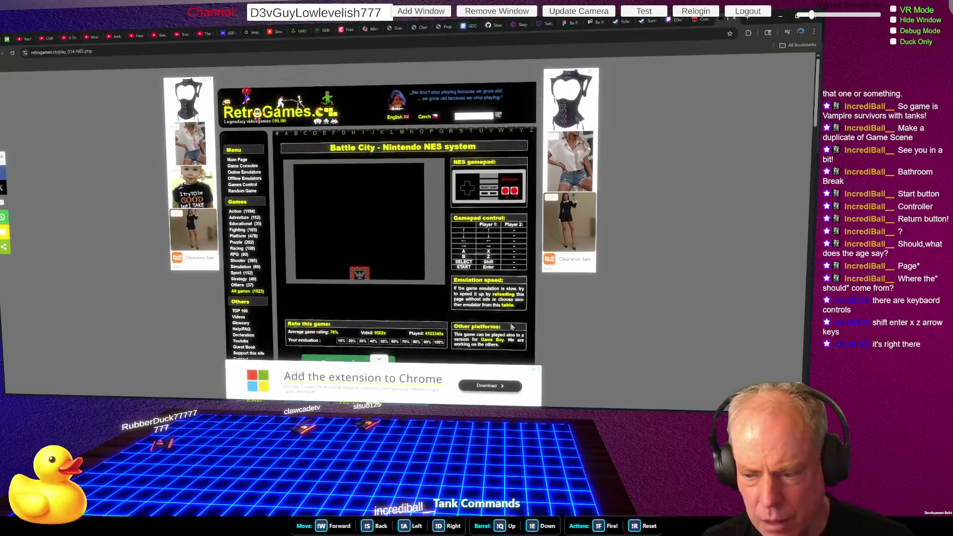
mouse_move(422, 298)
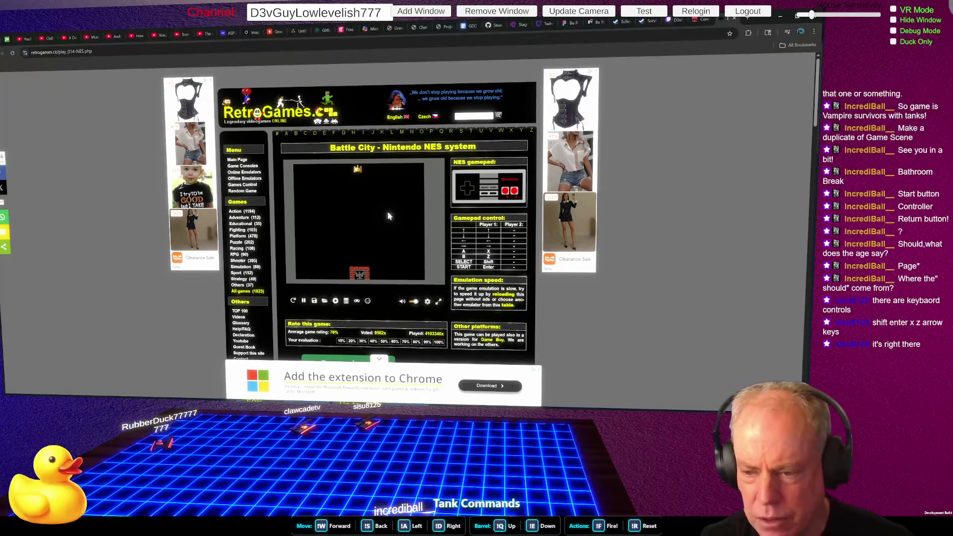
click(438, 302)
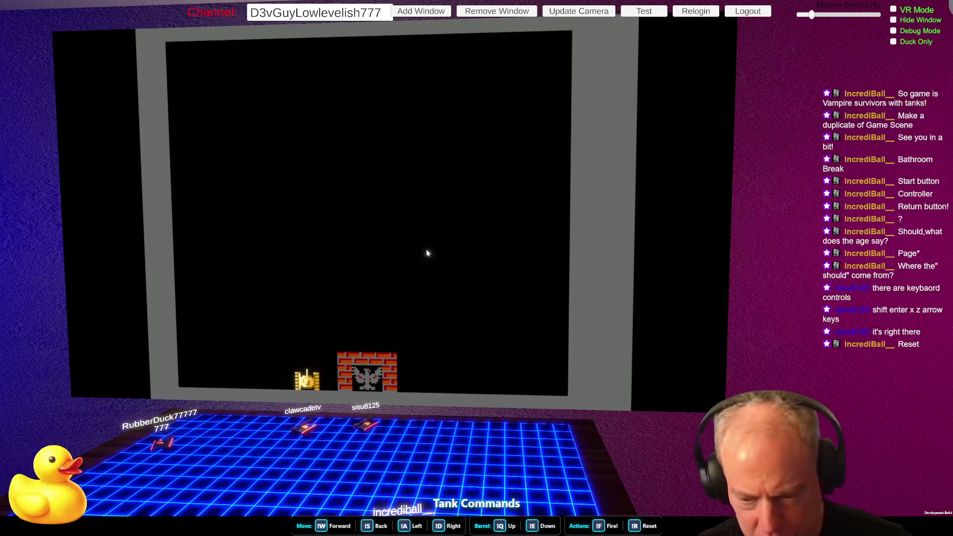
Step: Leave Construction mode for the title menu and put Battle City back in full screen
key(Left)
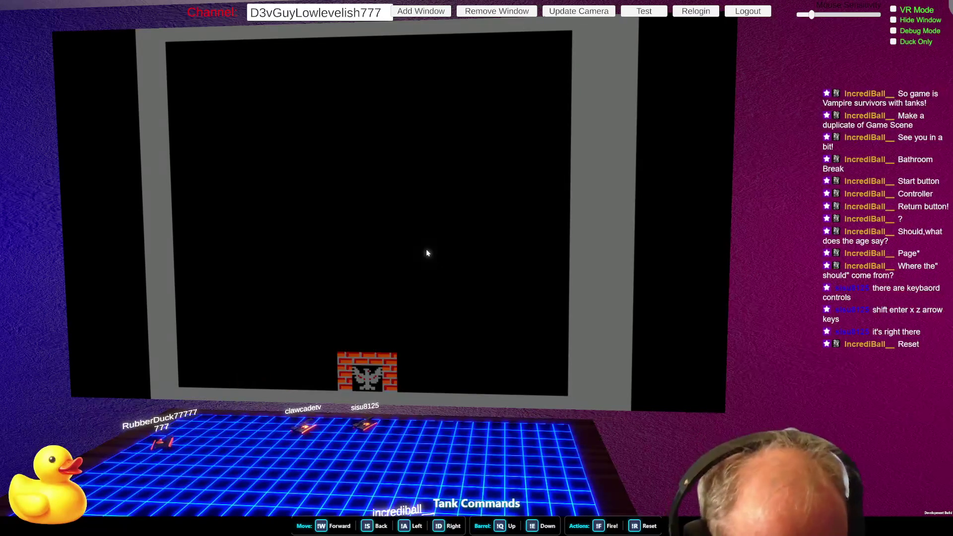
key(Escape)
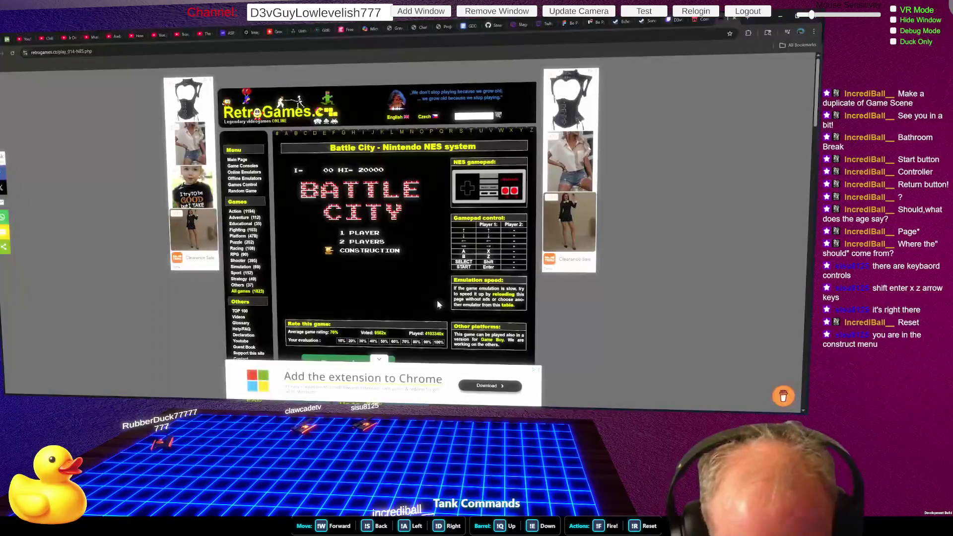
mouse_move(439, 305)
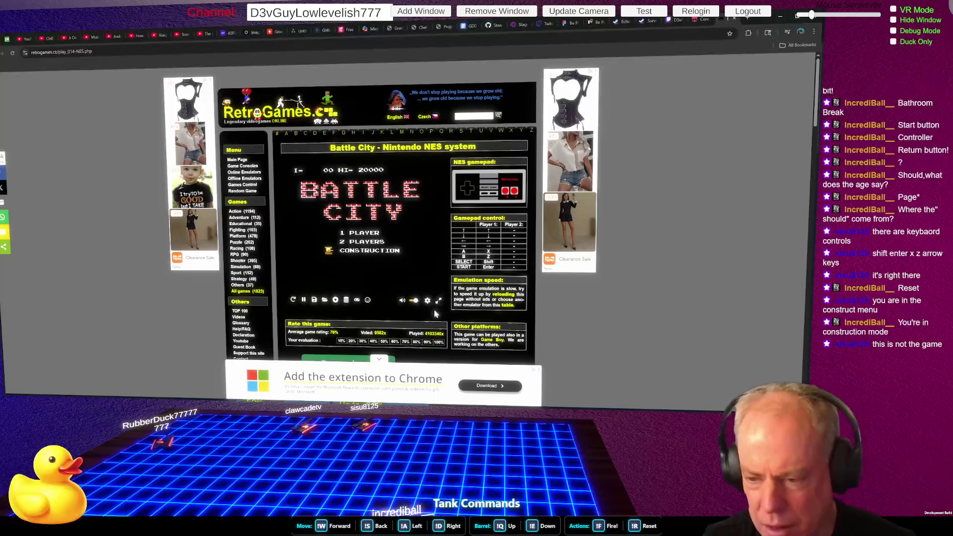
click(443, 317)
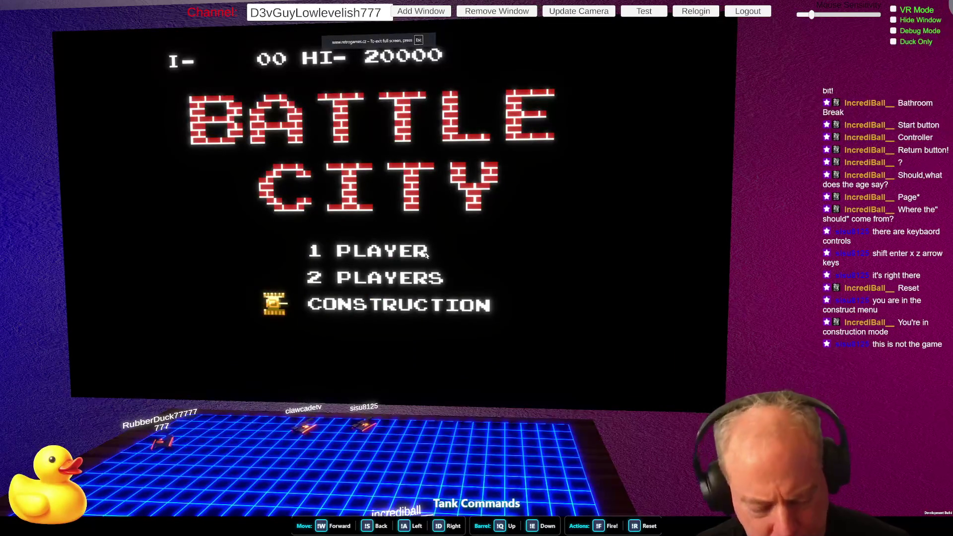
Step: Choose 1 PLAYER and start Stage 1, returning from full screen to the game page
key(Down)
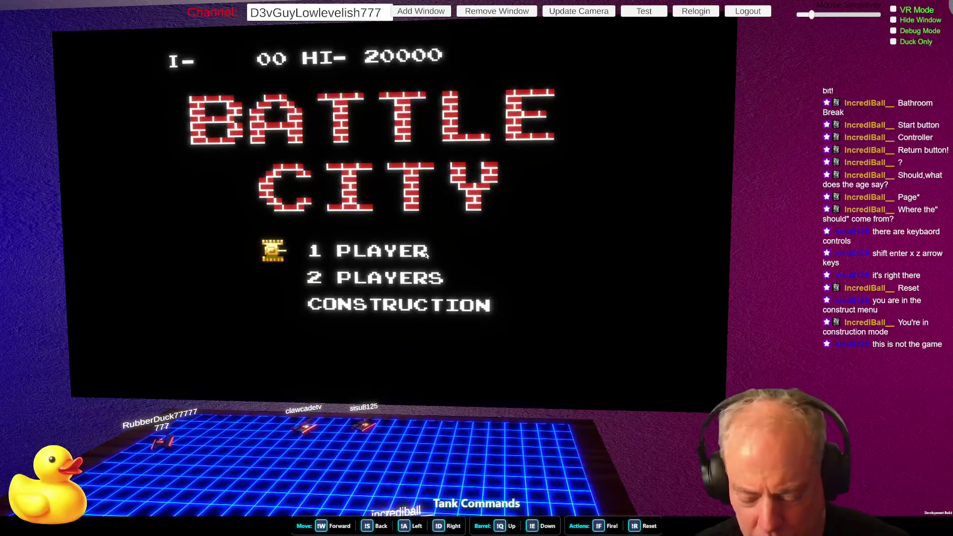
key(Escape)
key(Return)
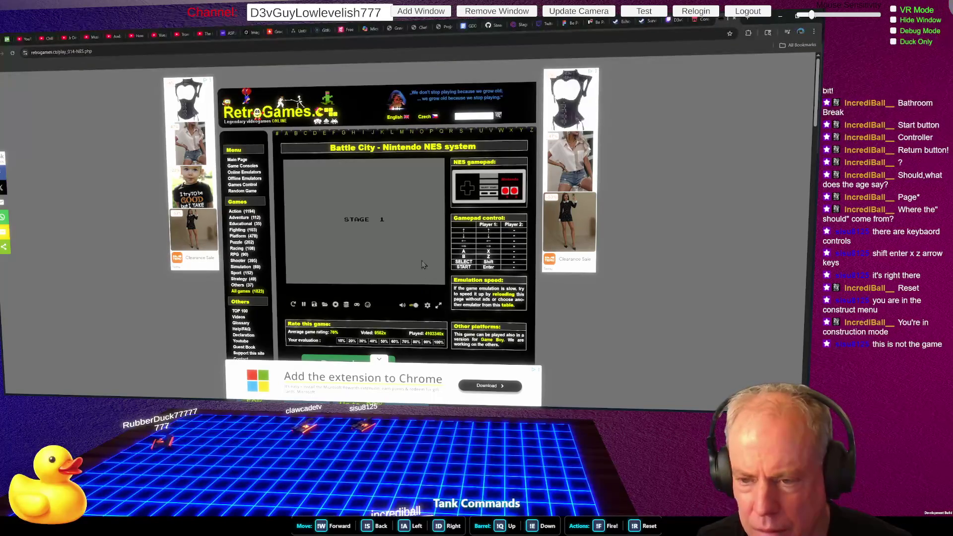
Step: Start play from the Stage 1 intro screen
click(439, 307)
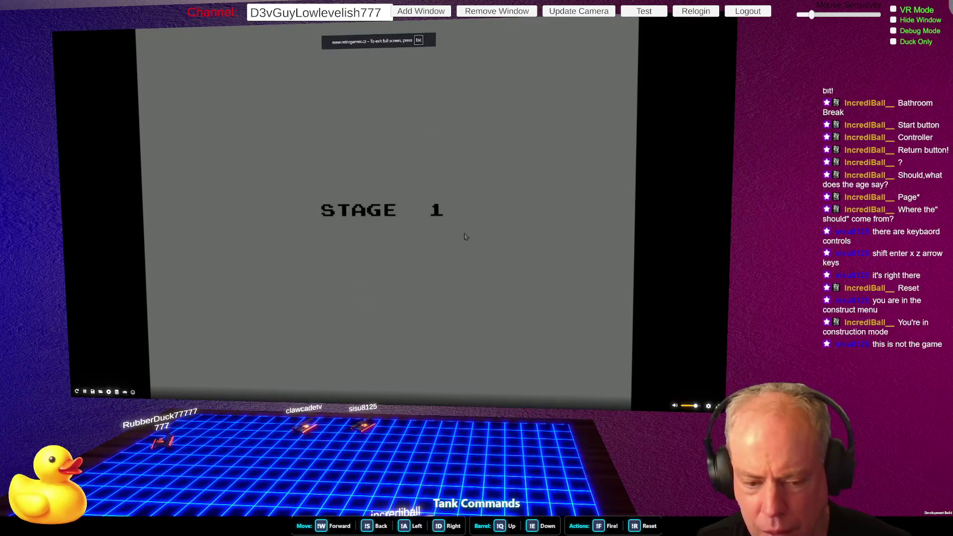
key(Escape)
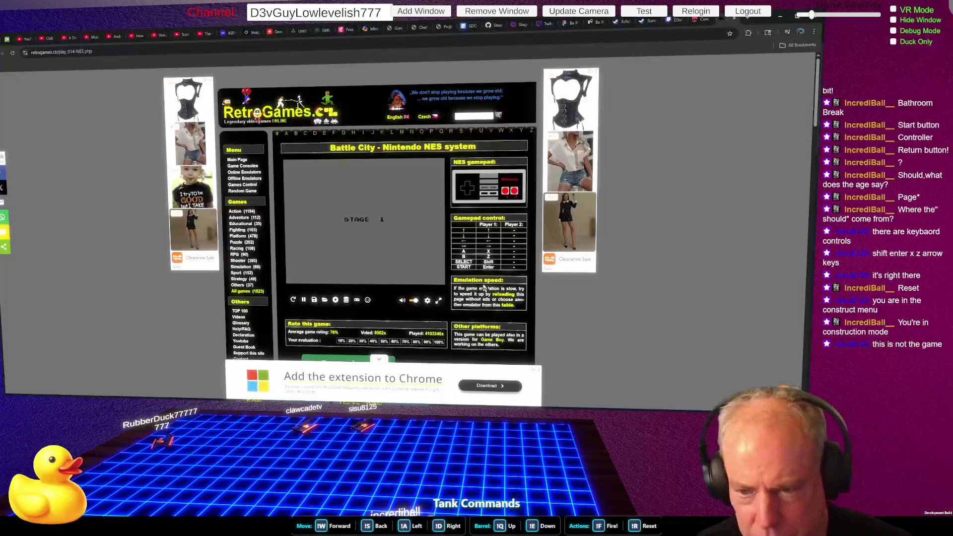
key(Return)
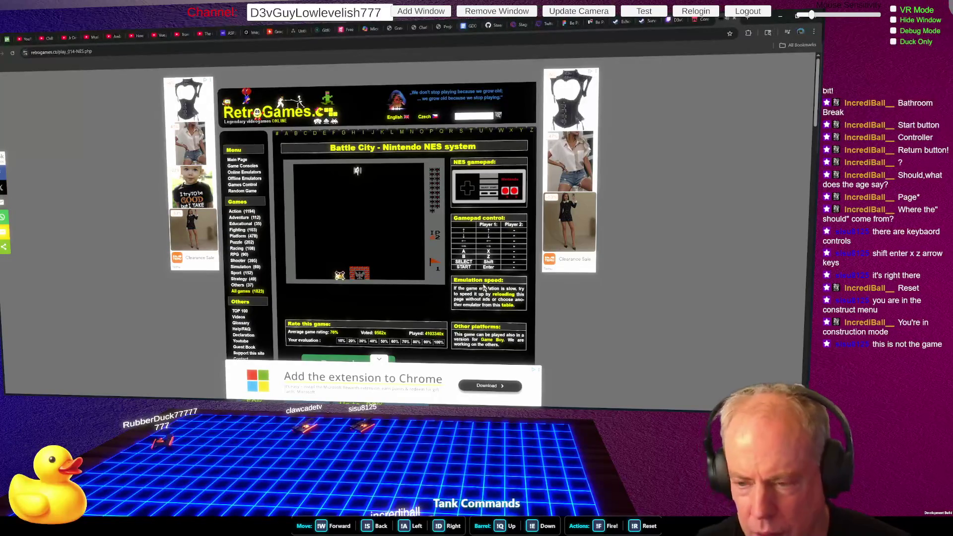
Step: Play Battle City full screen until game over, then switch to the Twitch stream tab
click(441, 302)
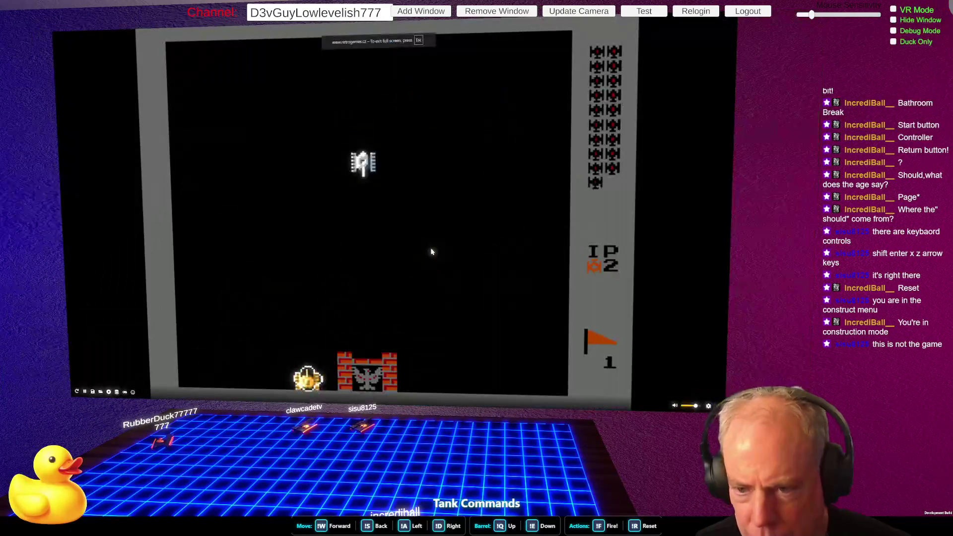
key(Up)
key(Up)
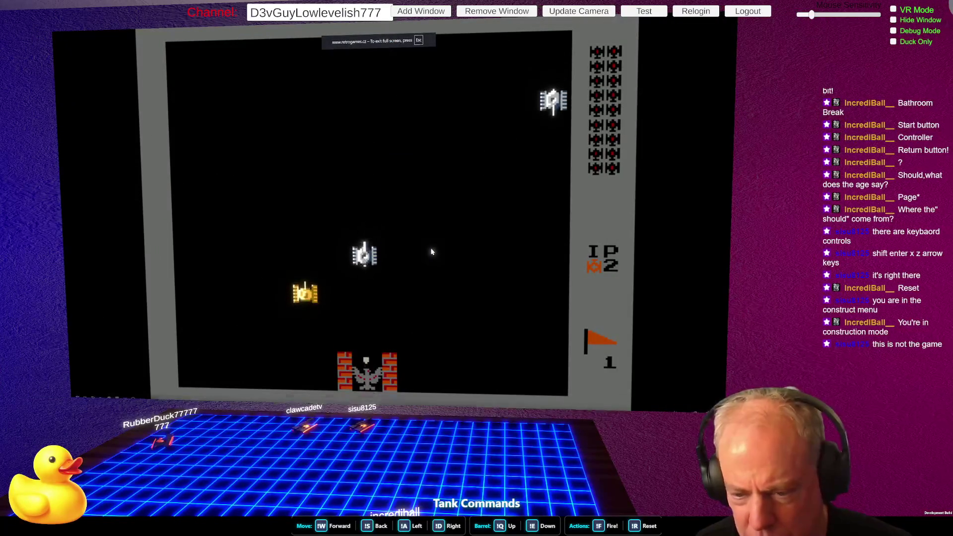
key(Right)
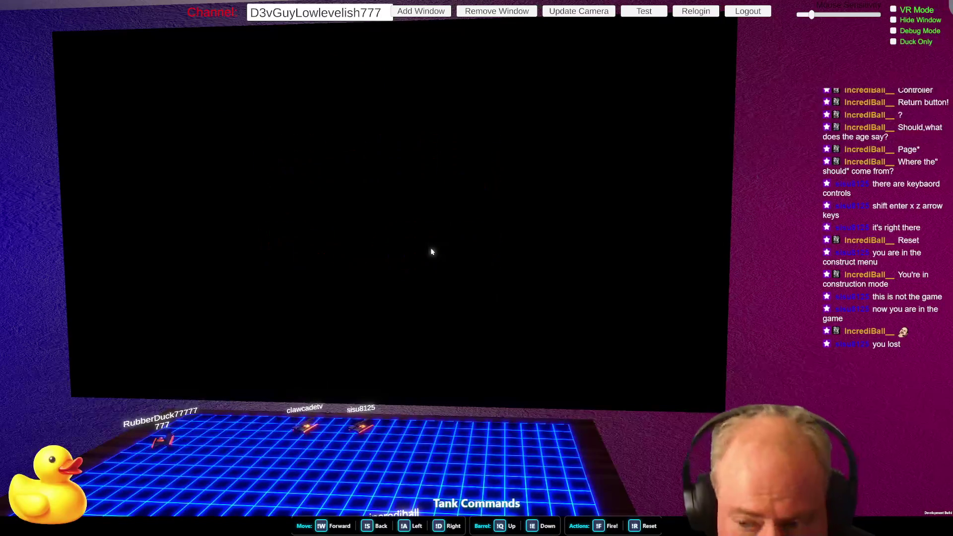
key(Escape)
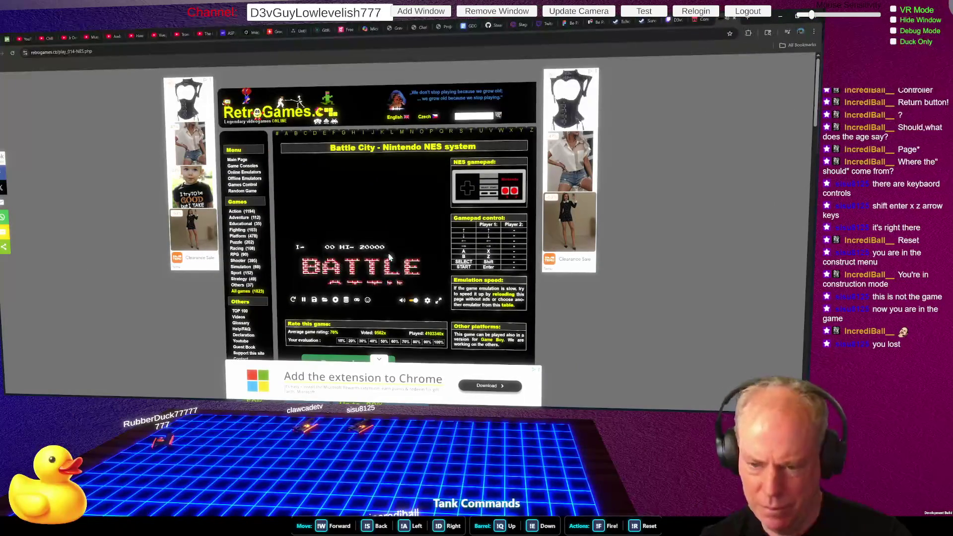
click(673, 23)
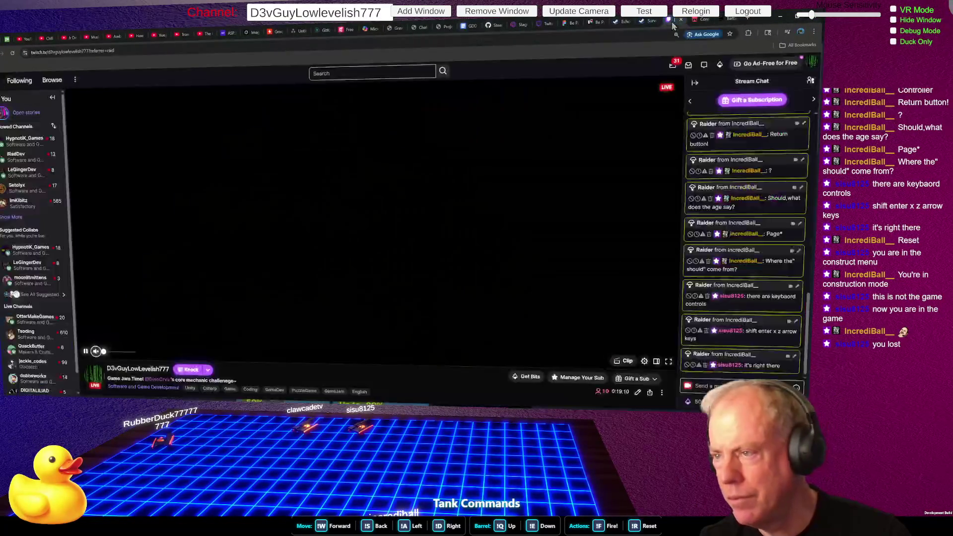
Step: Read the Battle City Wikipedia article, then go back to the Core Mechanics Challenge jam page
click(701, 21)
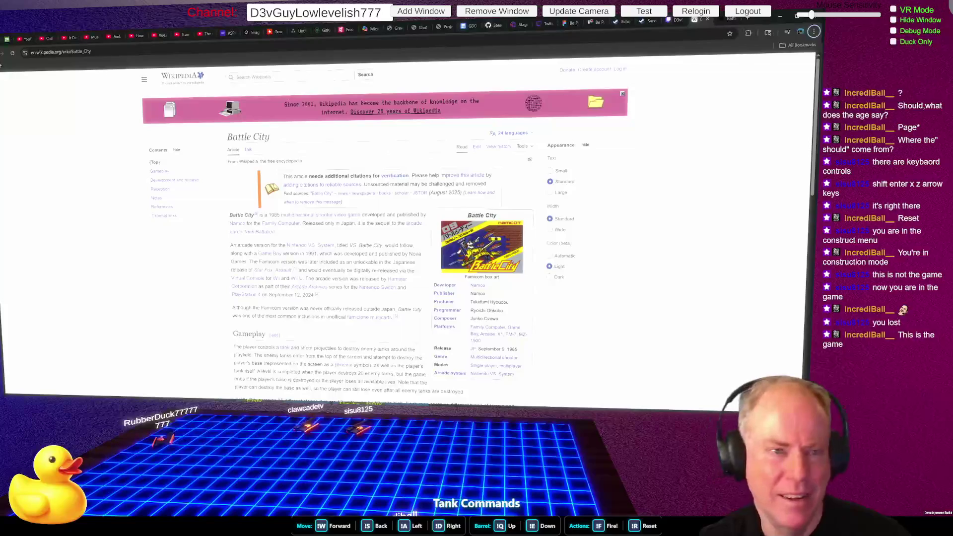
key(alt+Left)
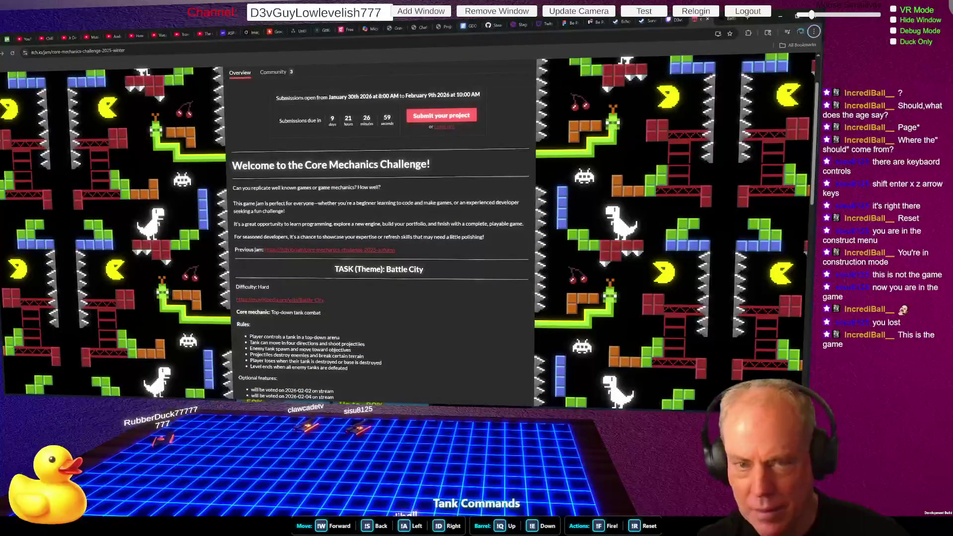
Step: Step back and forward on the jam page, then switch to Battle City on RetroGames full screen
click(3, 53)
key(alt+Right)
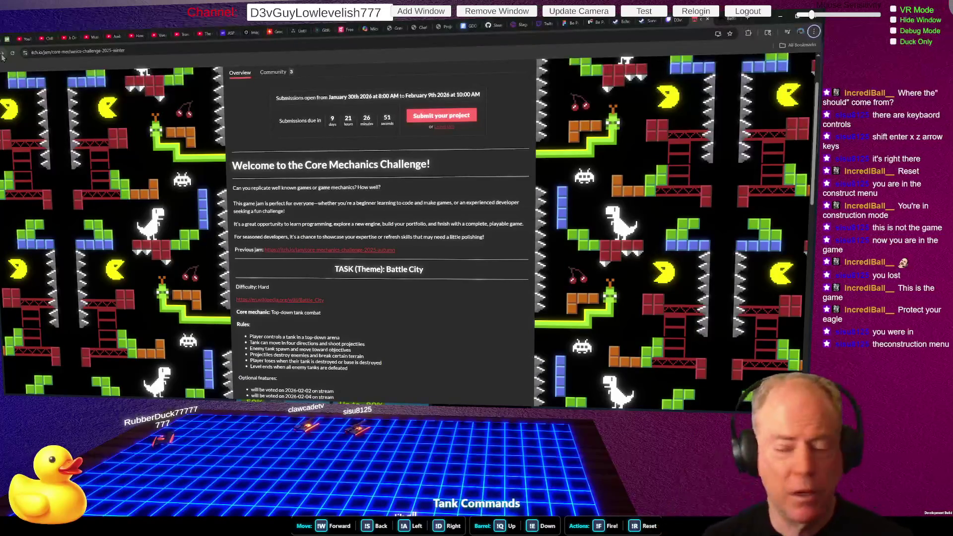
click(738, 19)
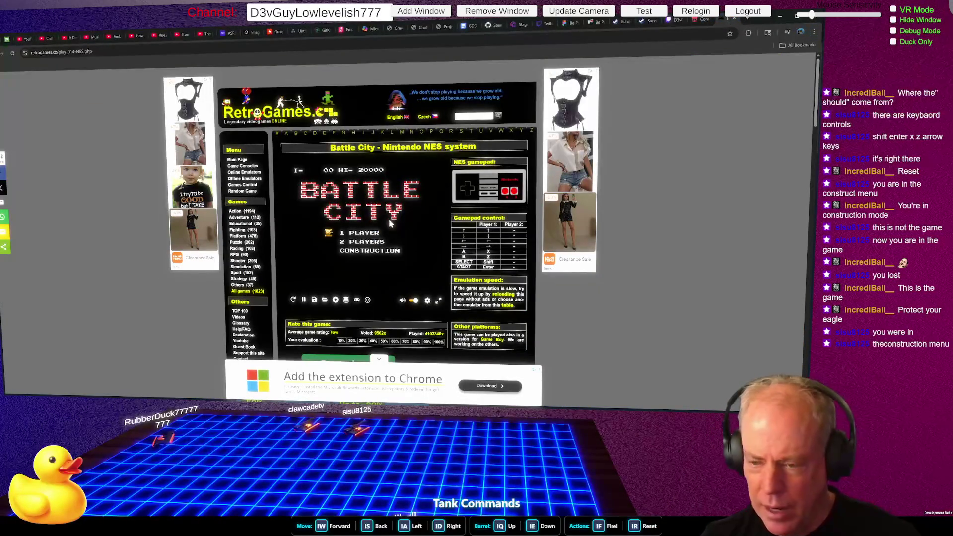
click(438, 301)
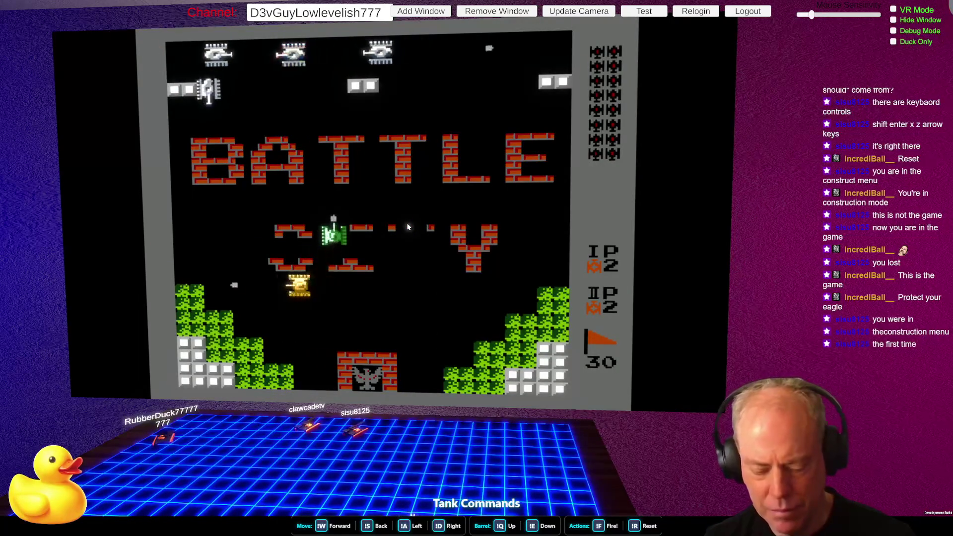
key(Escape)
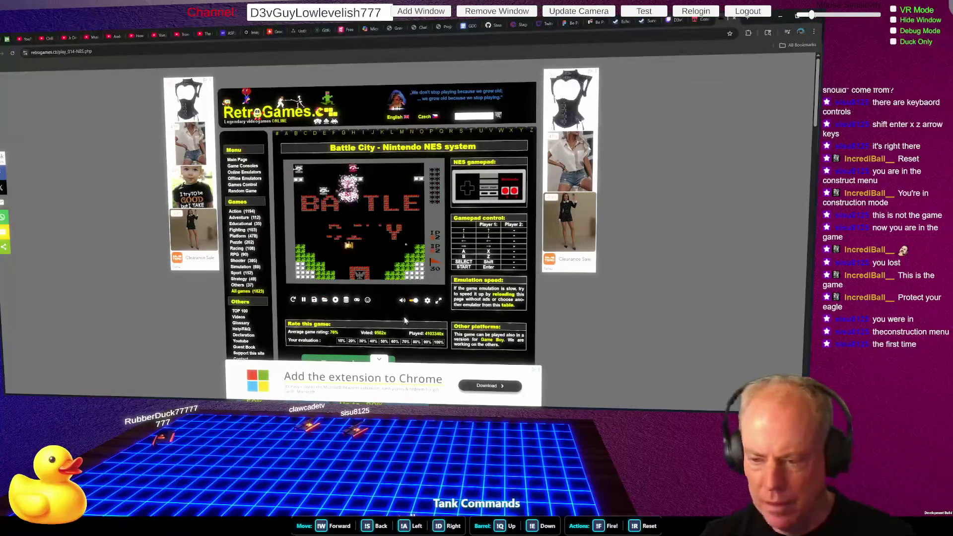
click(439, 300)
key(Escape)
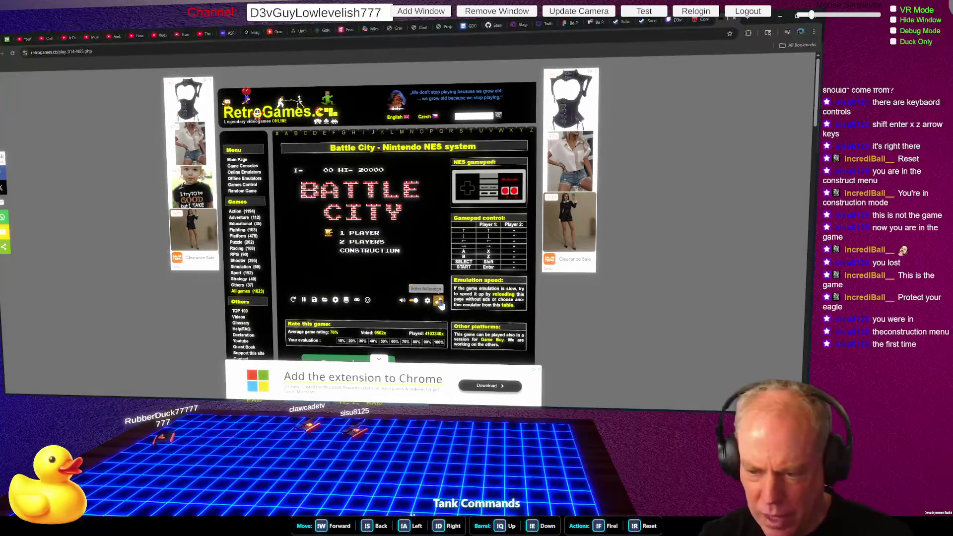
click(439, 300)
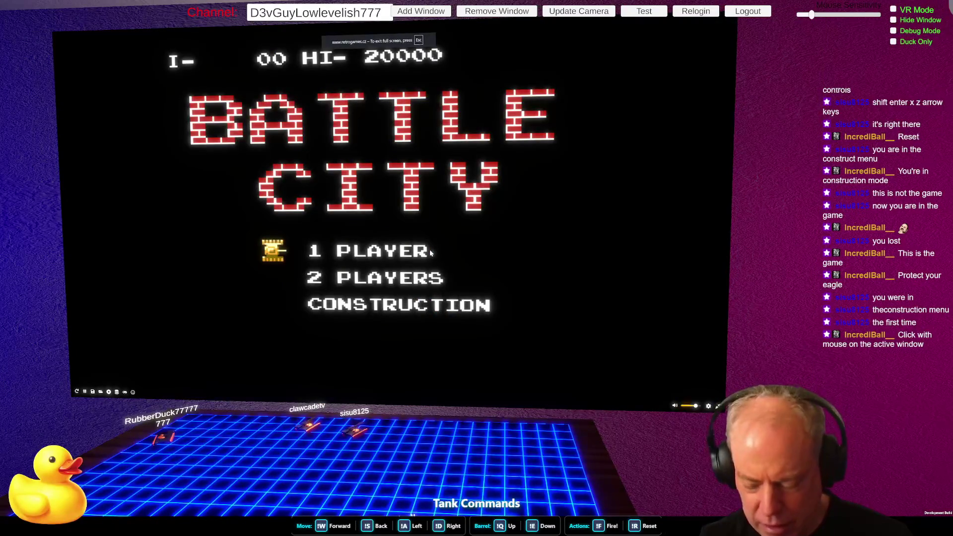
key(Down)
key(Down)
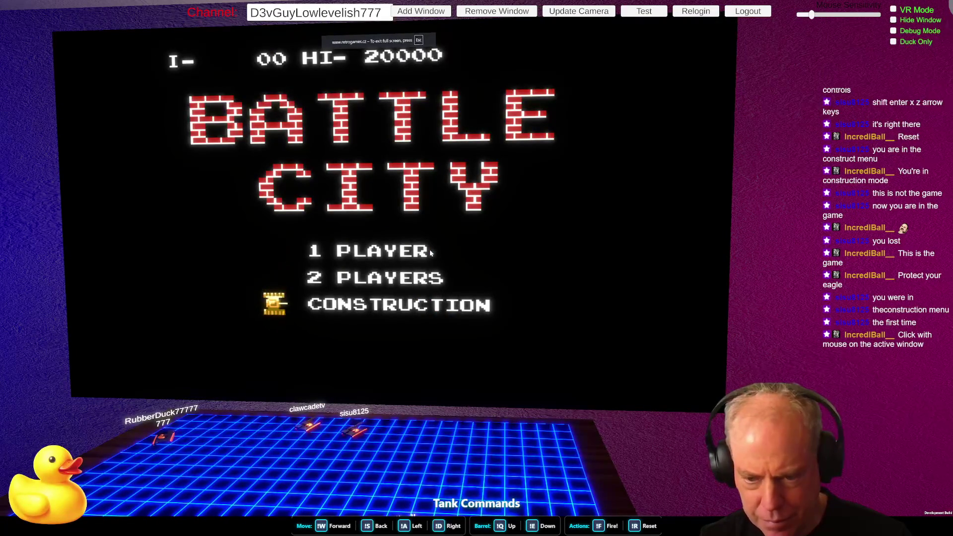
key(Down)
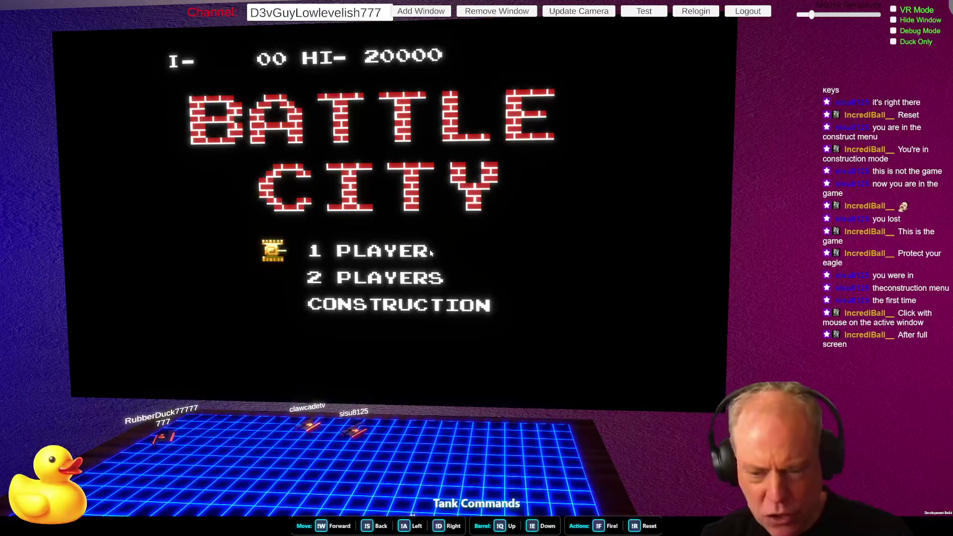
key(Escape)
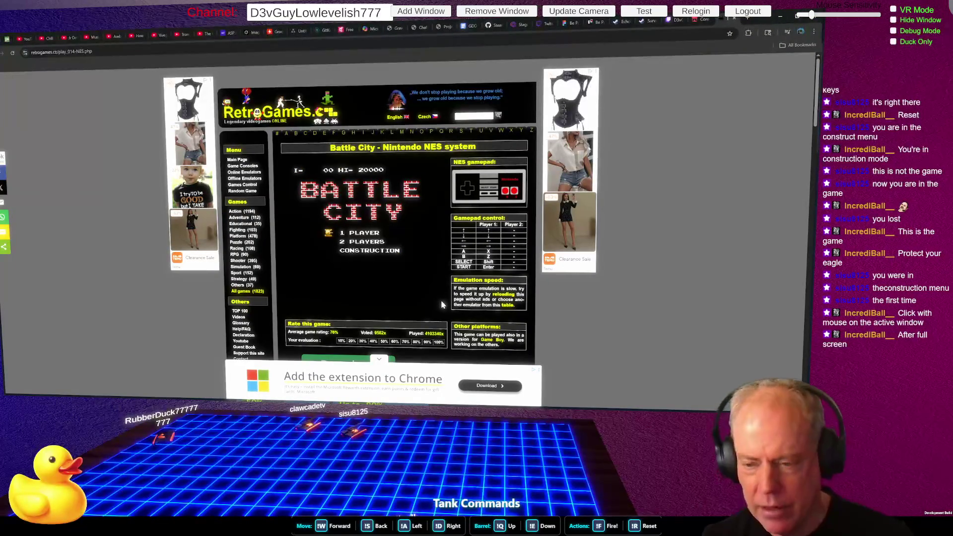
mouse_move(419, 277)
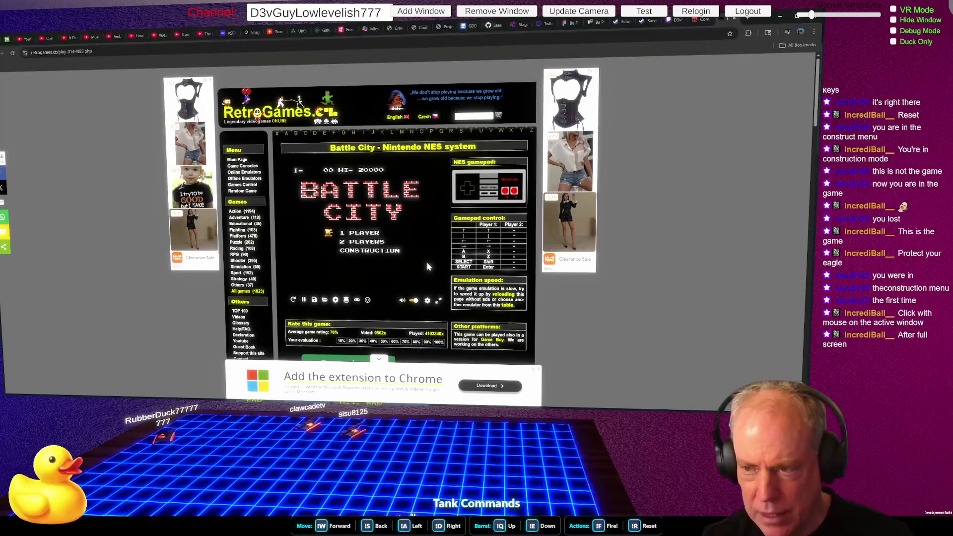
key(Return)
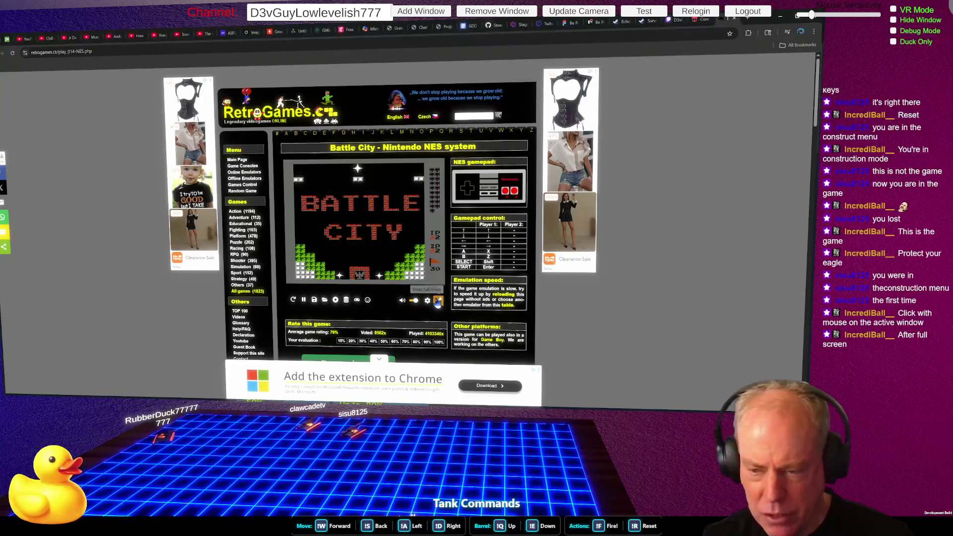
key(Up)
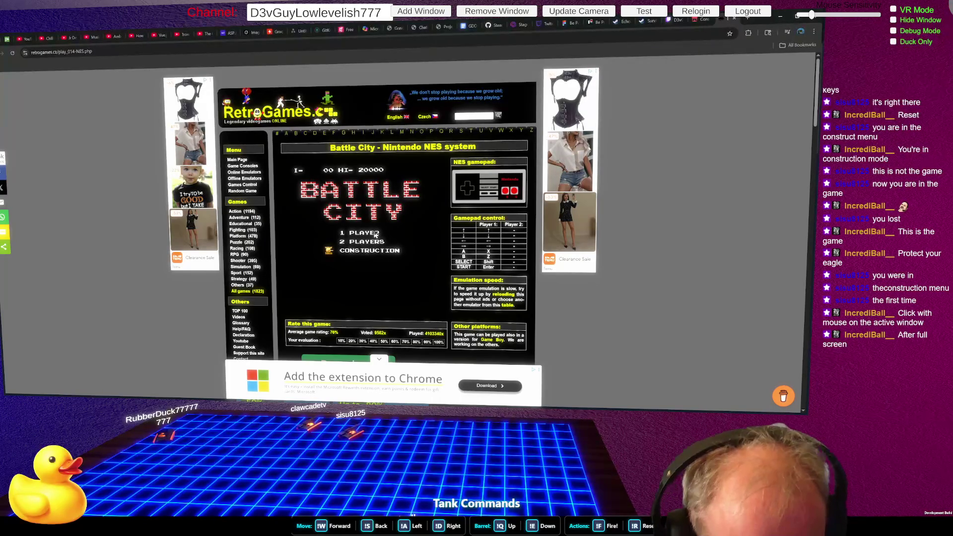
key(Return)
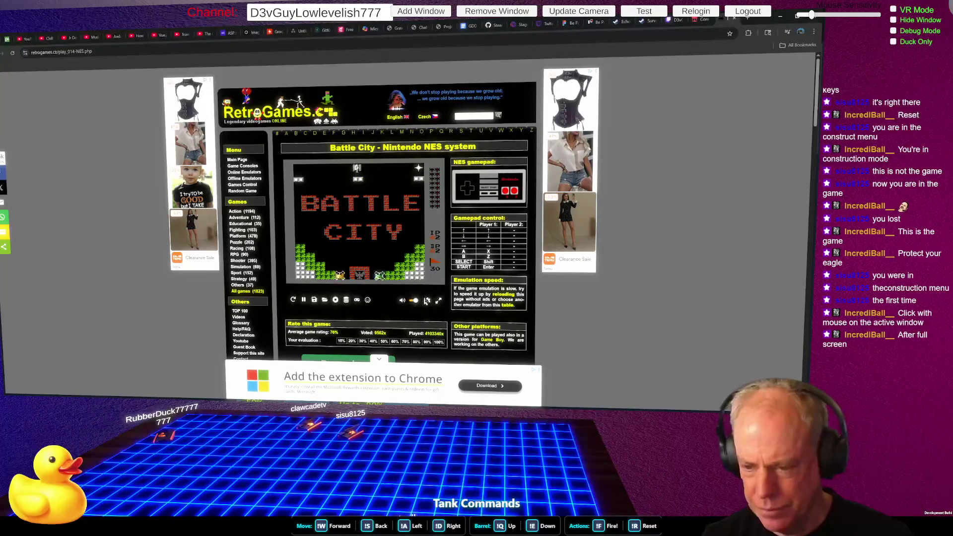
Step: Make the emulator full screen, move and fire the yellow tank, and dismiss the quick save options
double_click(399, 248)
key(Up)
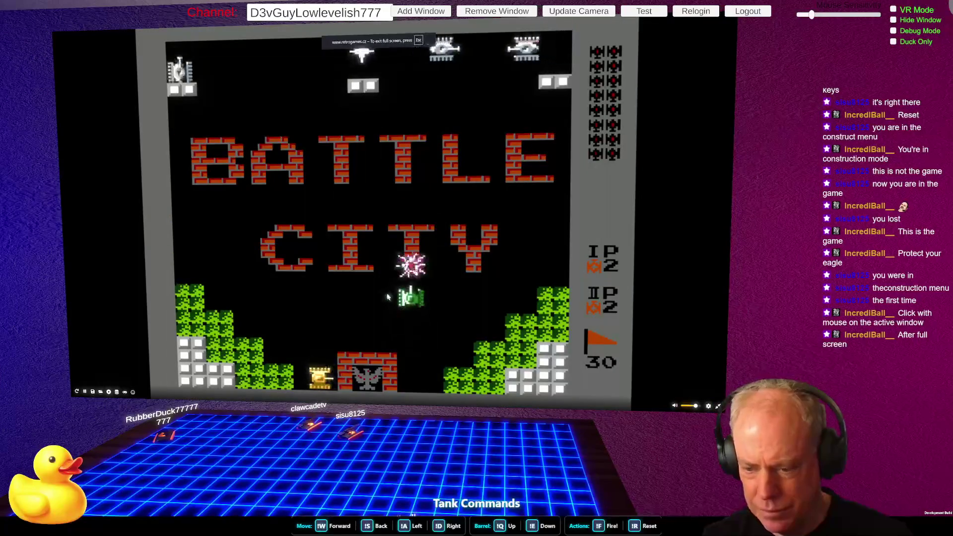
key(Left)
key(space)
key(Up)
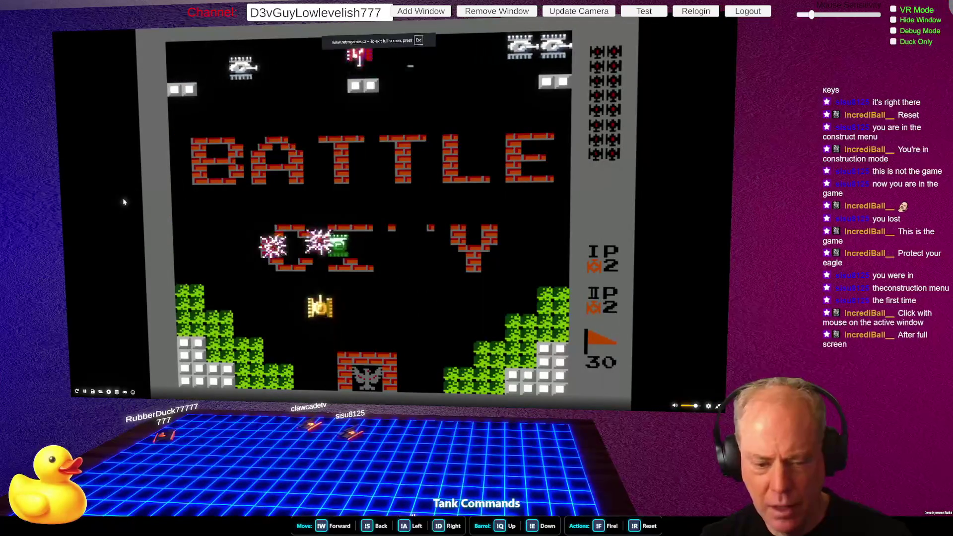
key(Right)
right_click(452, 197)
click(478, 208)
Step: Shoot into the BATTLE bricks, then select 1 PLAYER to begin Stage 1
key(Left)
key(Up)
key(space)
key(Up)
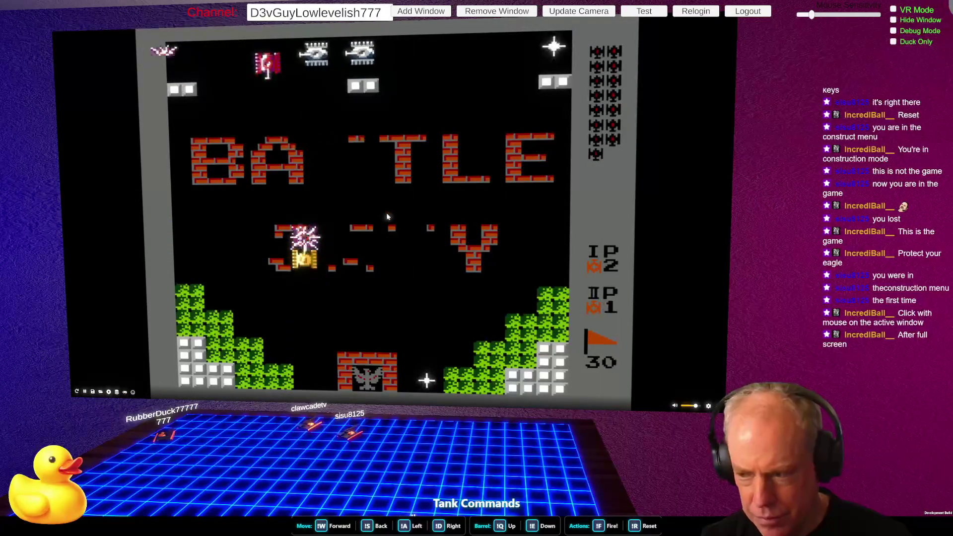
key(Left)
key(space)
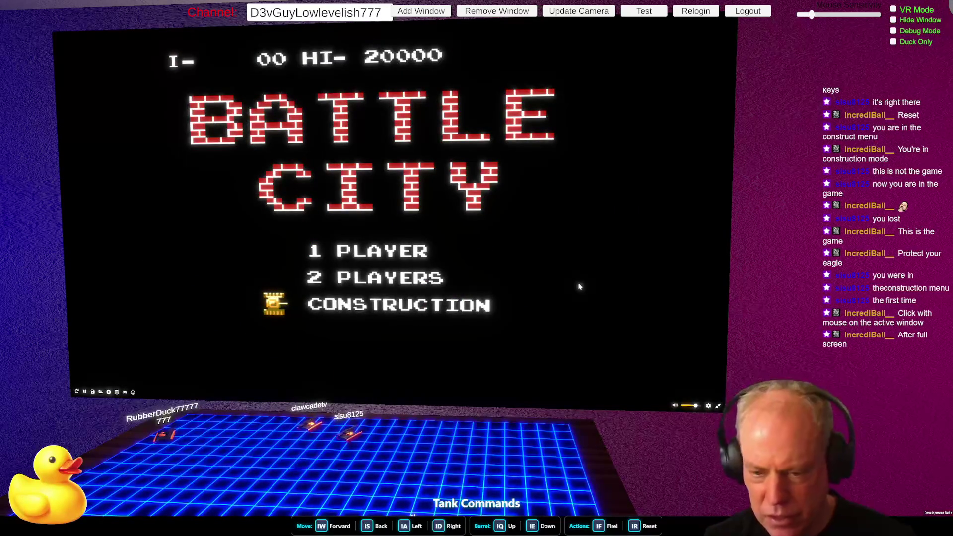
key(Up)
key(Up)
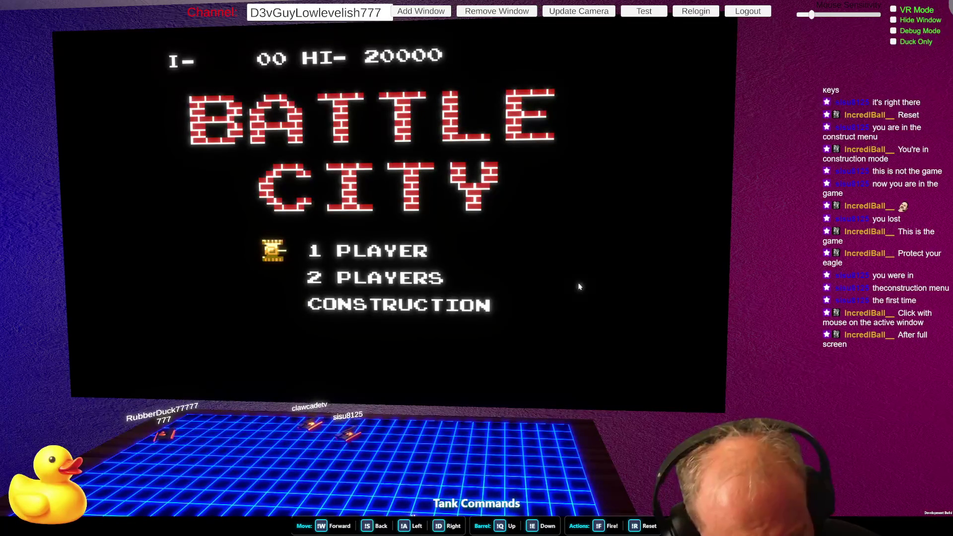
key(Return)
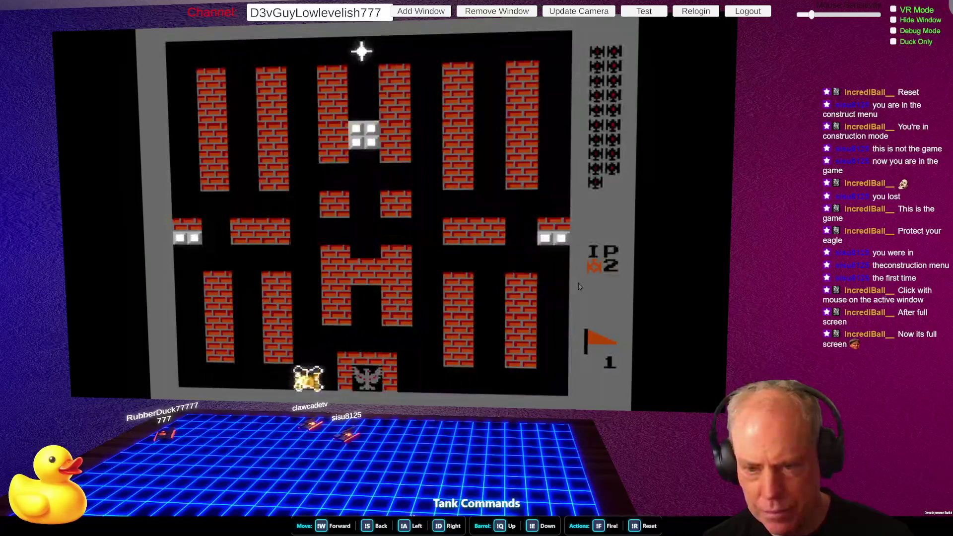
Step: Drive the yellow tank up from the base, pausing and resuming the game
key(Up)
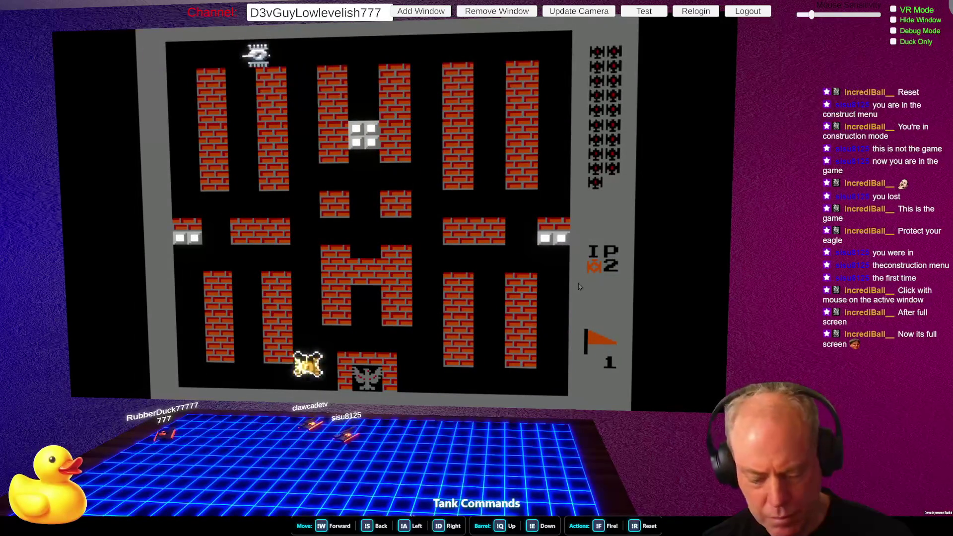
key(Up)
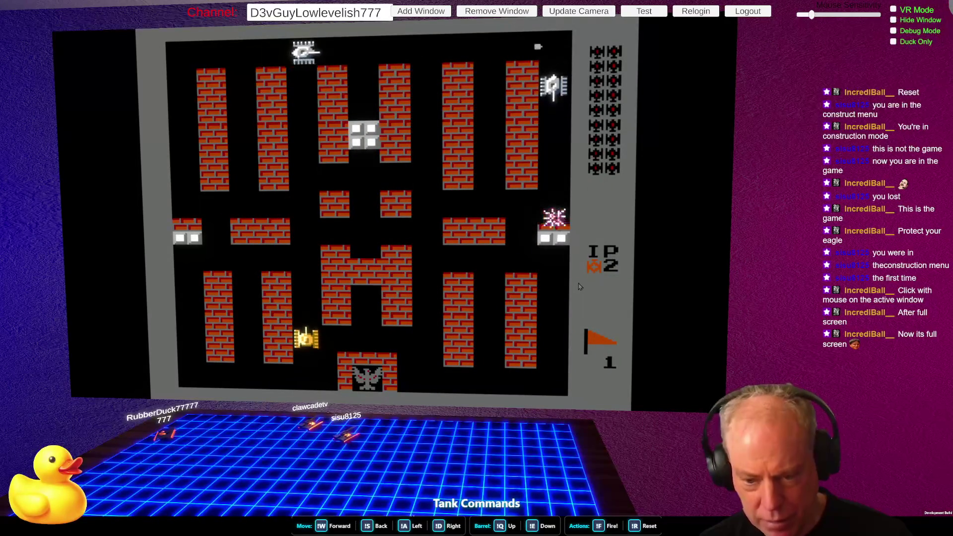
key(Up)
key(Return)
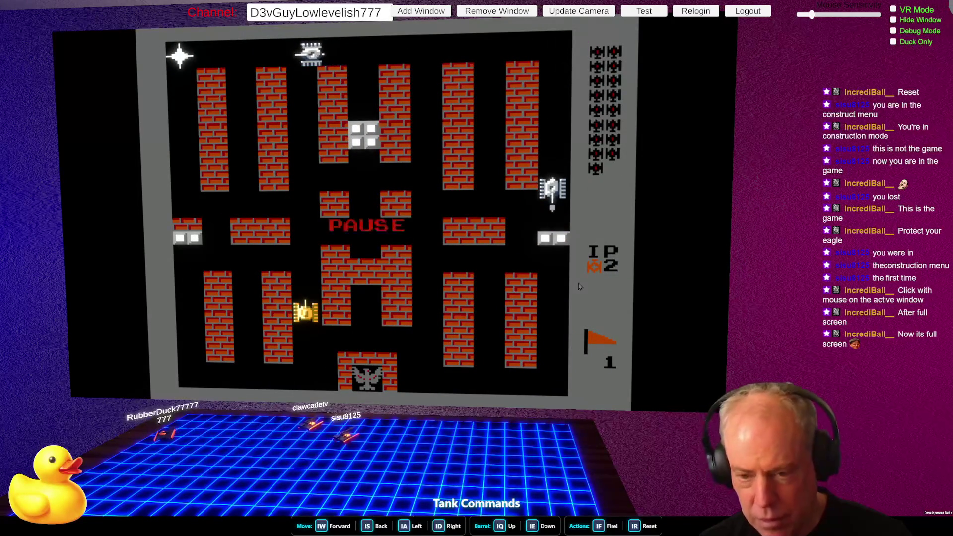
key(Return)
key(Down)
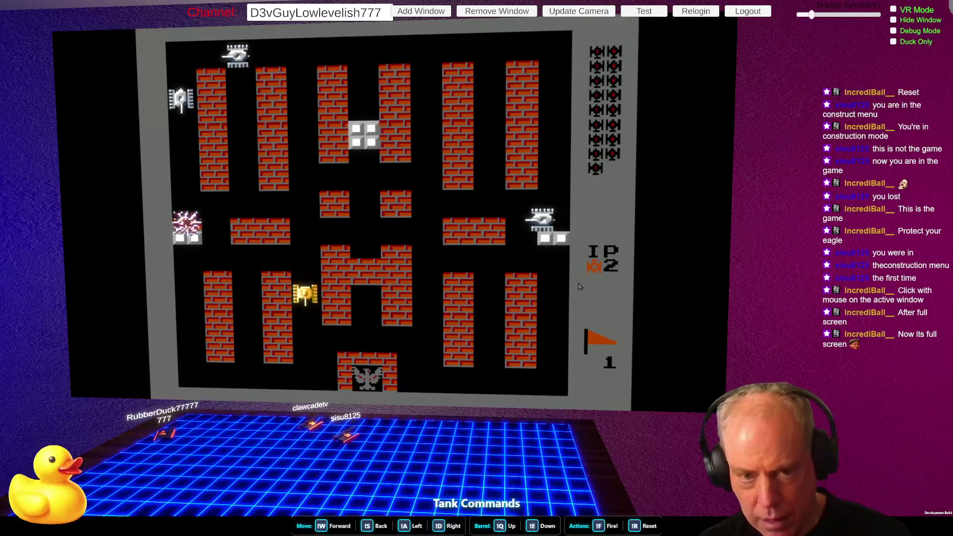
Step: Steer the tank along the bottom row, up the left lane and right toward the centre
key(Left)
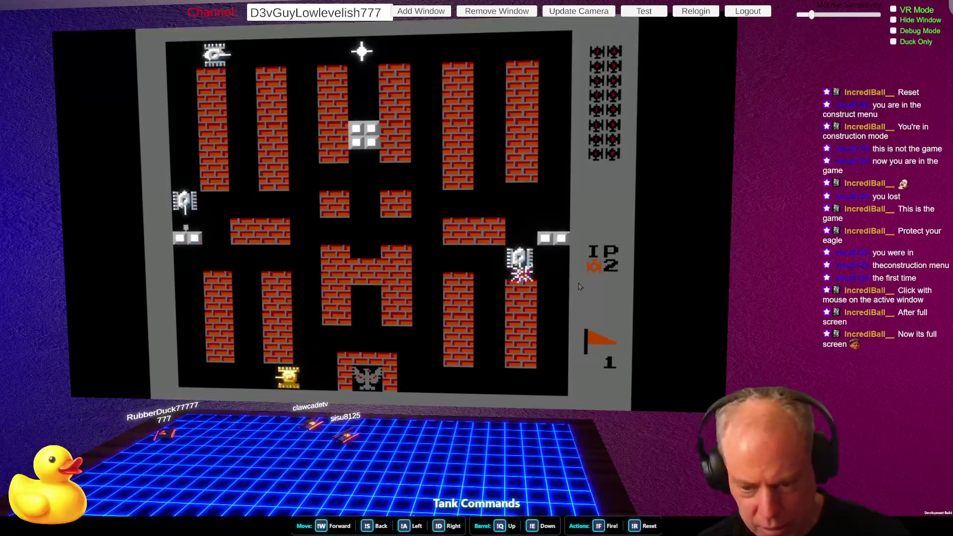
key(Up)
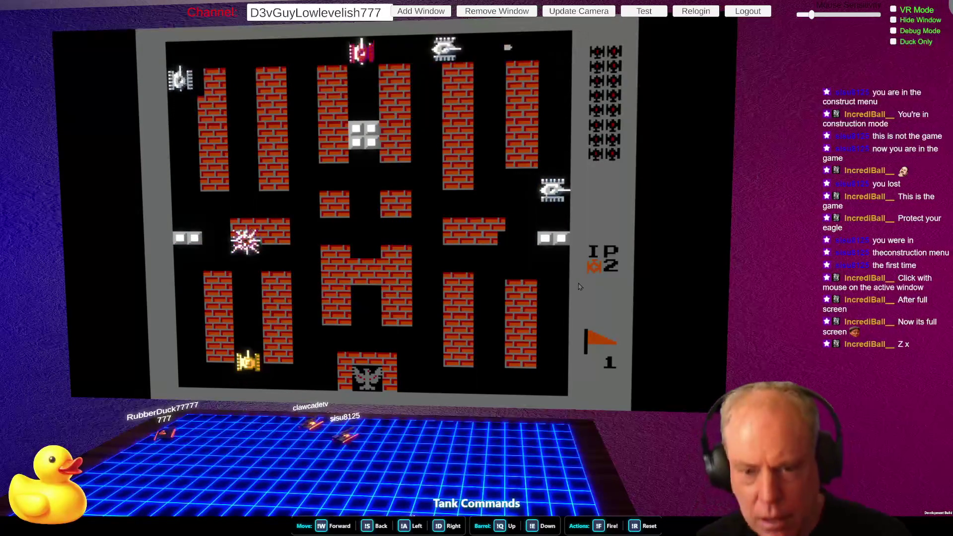
key(Up)
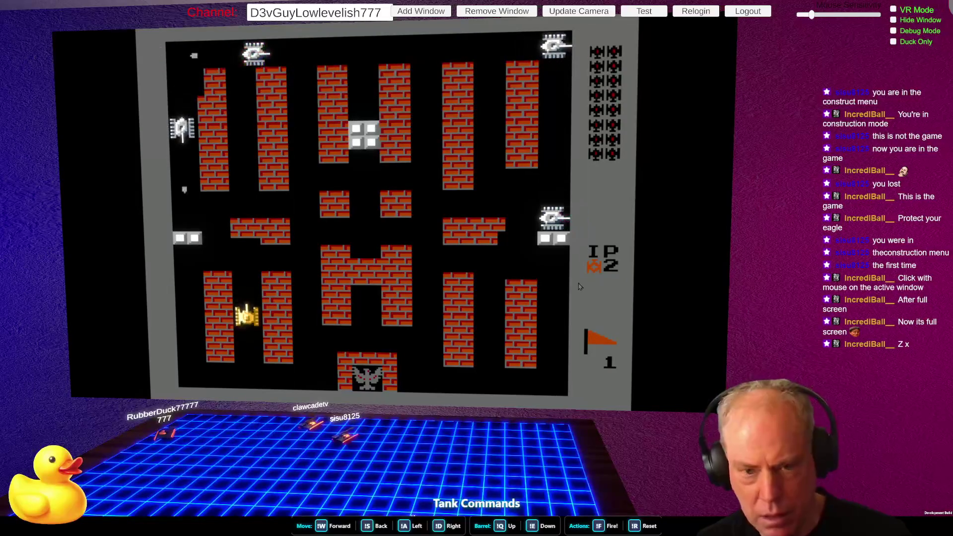
key(Up)
key(Right)
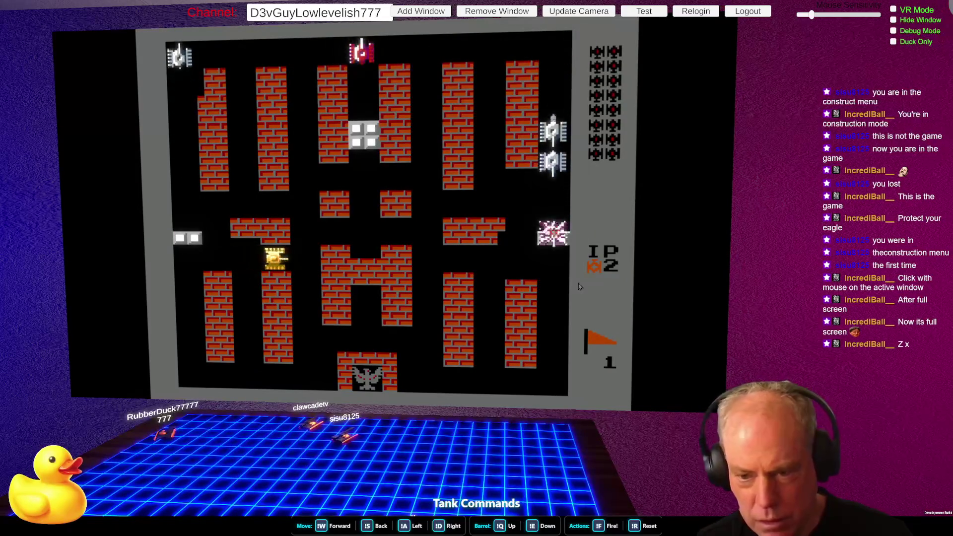
key(Up)
key(Right)
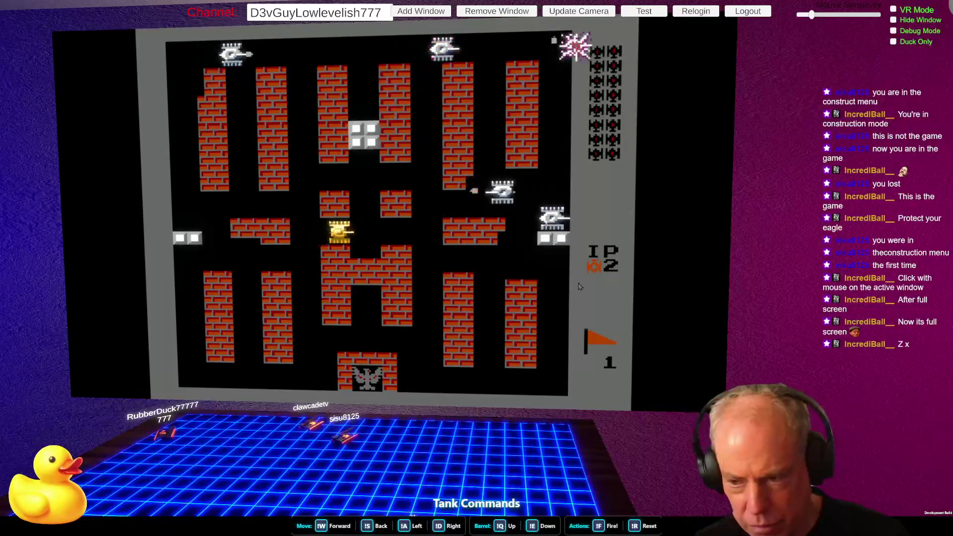
key(Right)
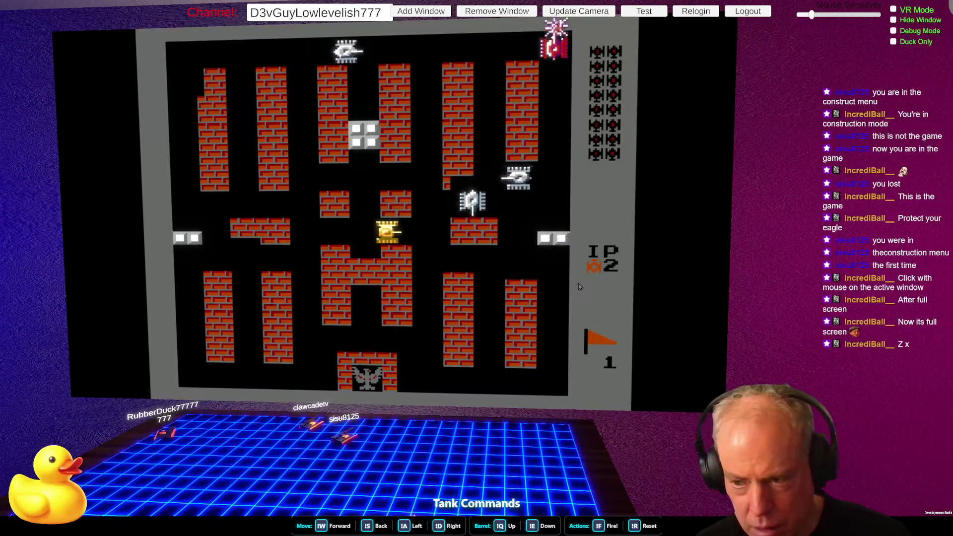
key(Left)
key(Right)
key(Up)
key(Right)
key(Down)
key(Up)
key(Right)
Step: Manoeuvre the tank around mid-map and over toward the left edge
key(Left)
key(Down)
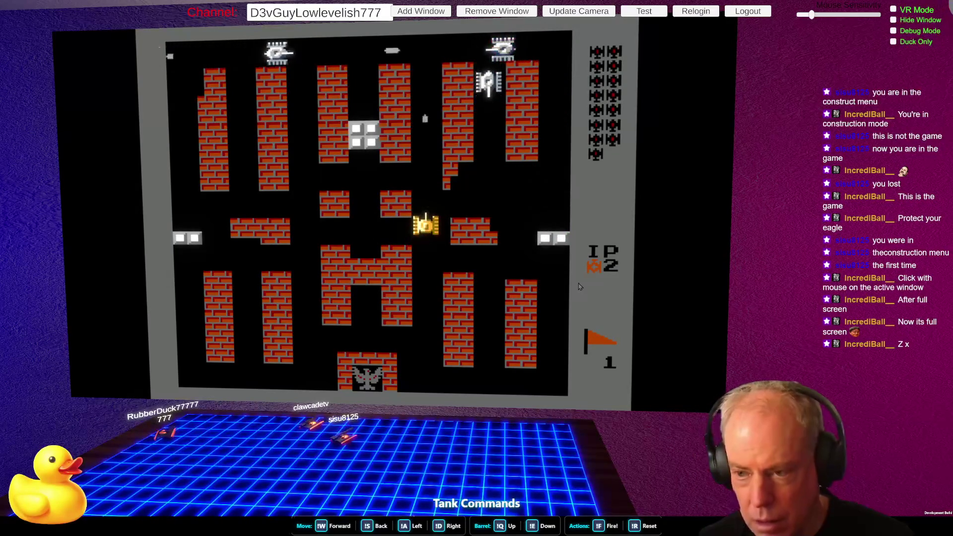
key(Up)
key(Down)
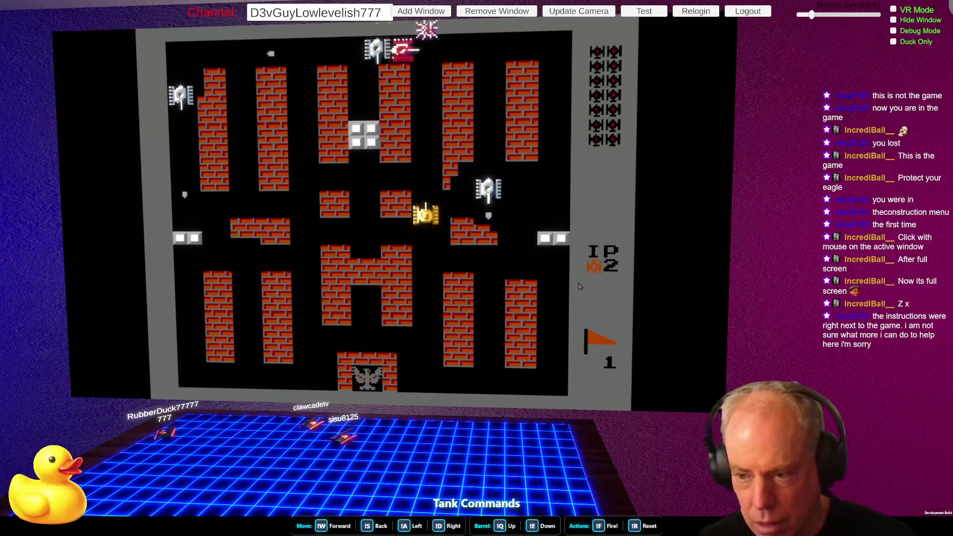
key(Down)
key(Right)
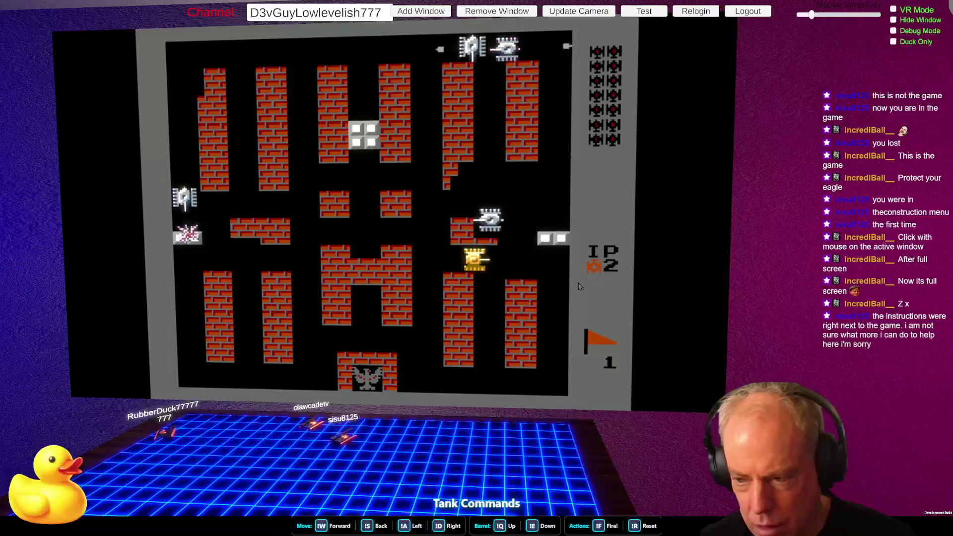
key(Right)
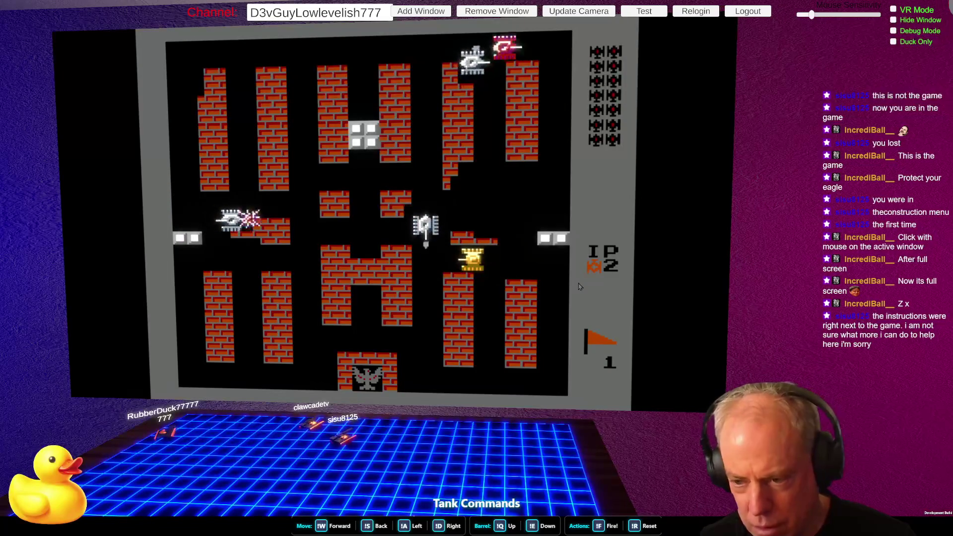
key(Left)
key(Down)
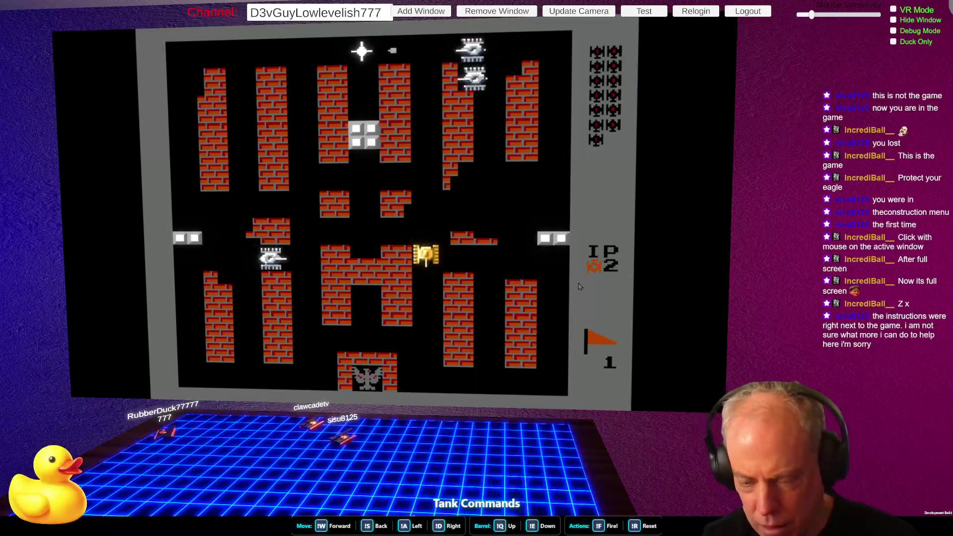
key(Down)
key(Left)
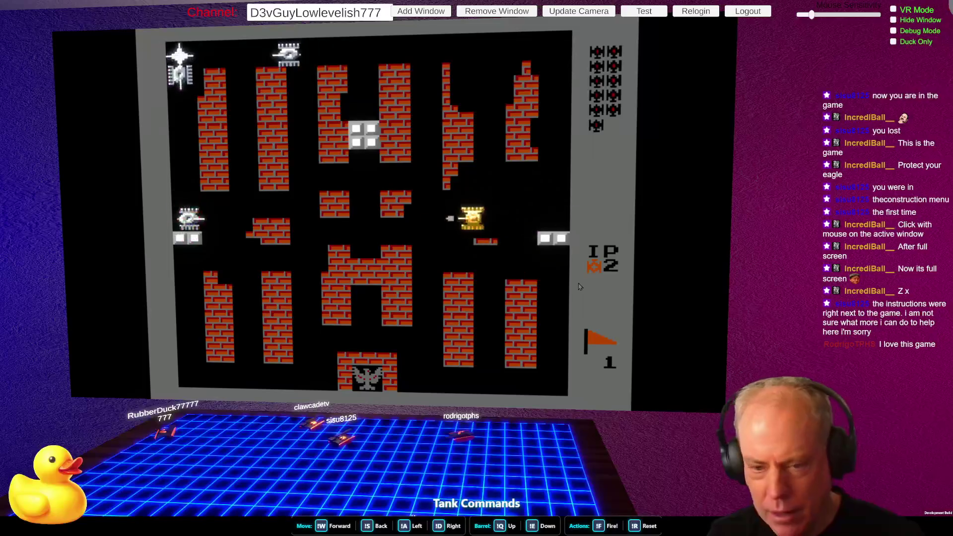
key(Left)
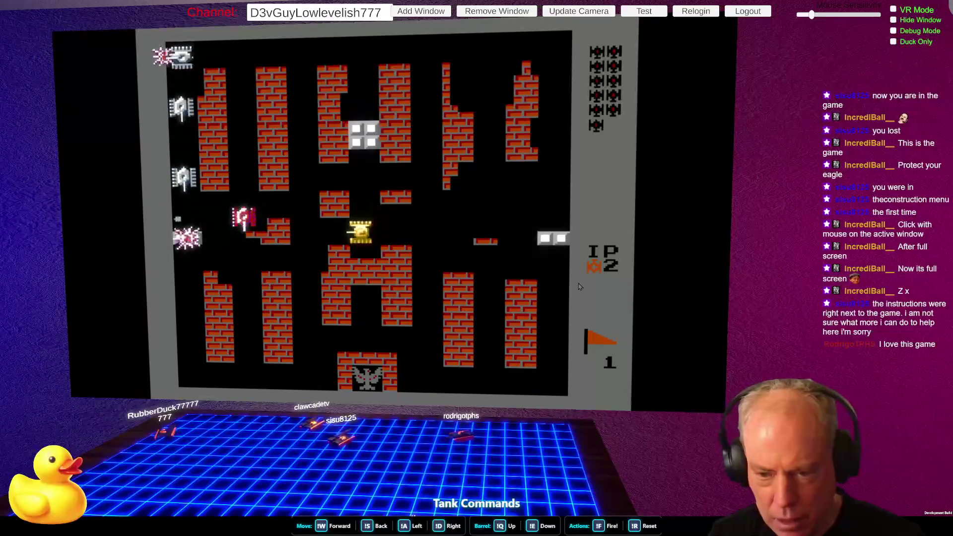
key(Left)
key(Down)
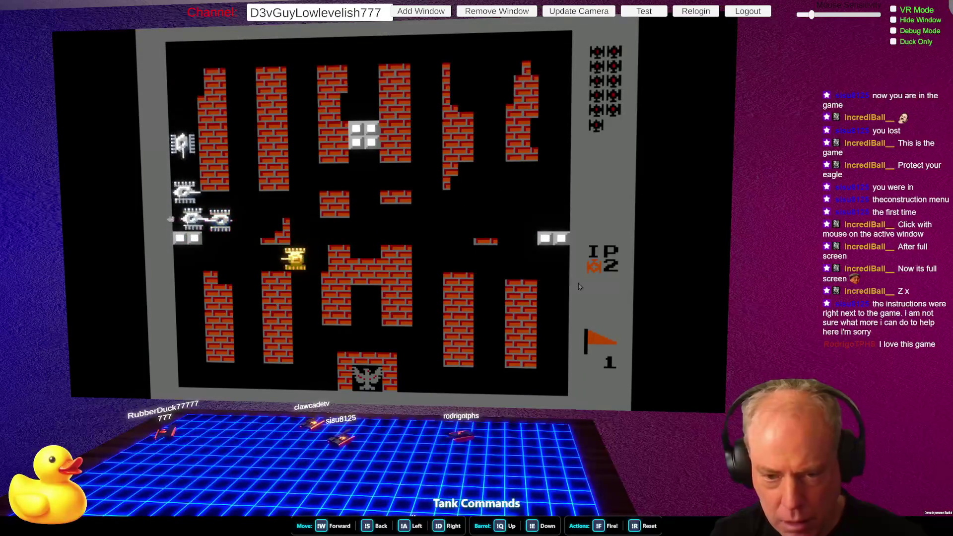
key(Left)
key(Left)
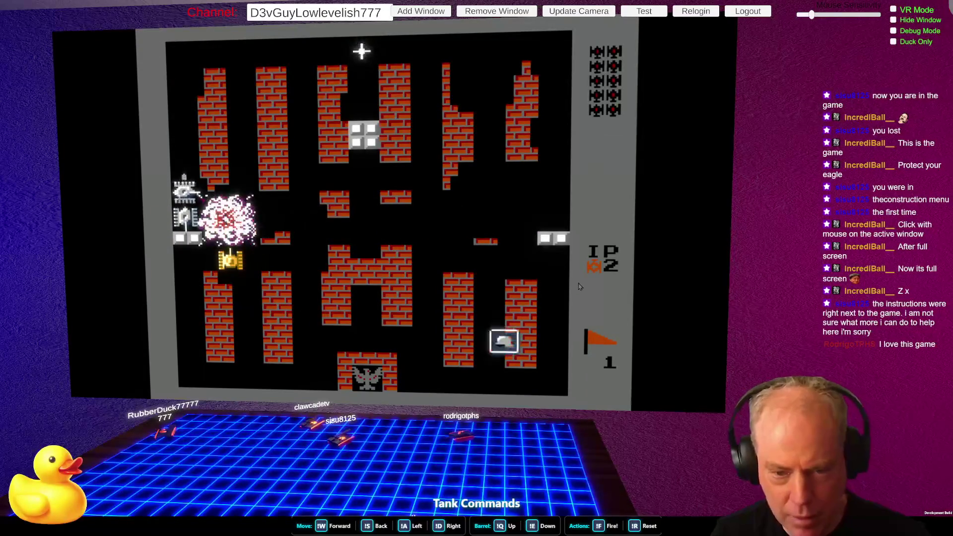
Step: Turn right and fire with Z, destroying a nearby enemy tank
key(Right)
key(z)
key(Right)
key(Up)
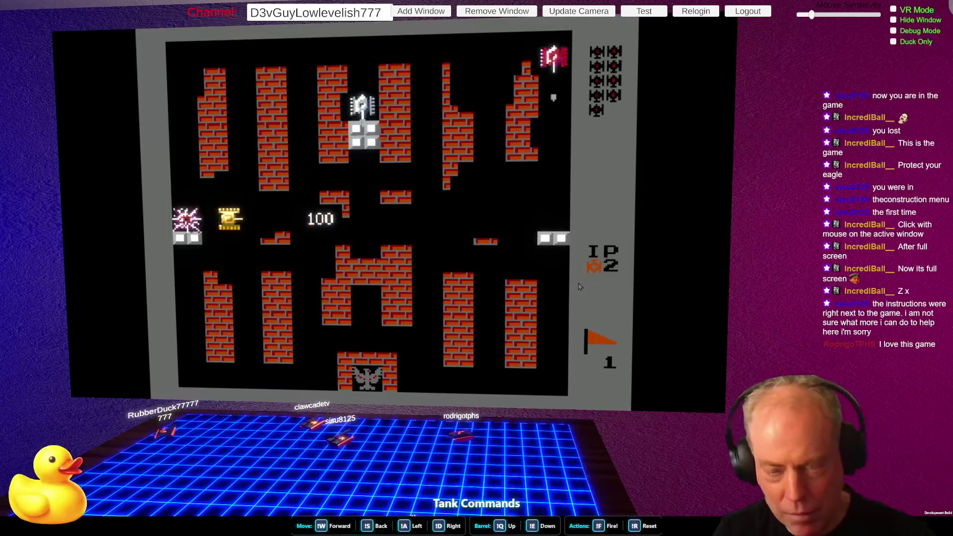
key(Right)
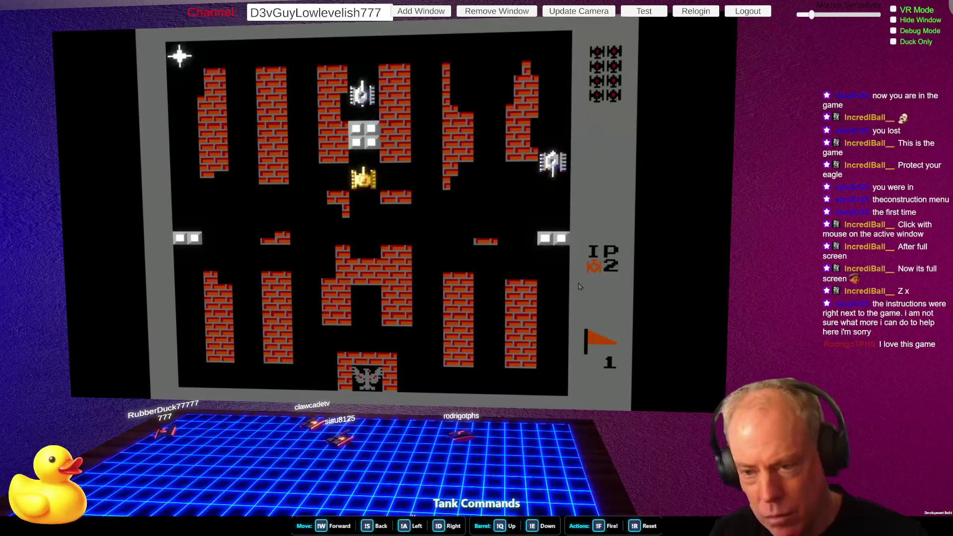
key(Down)
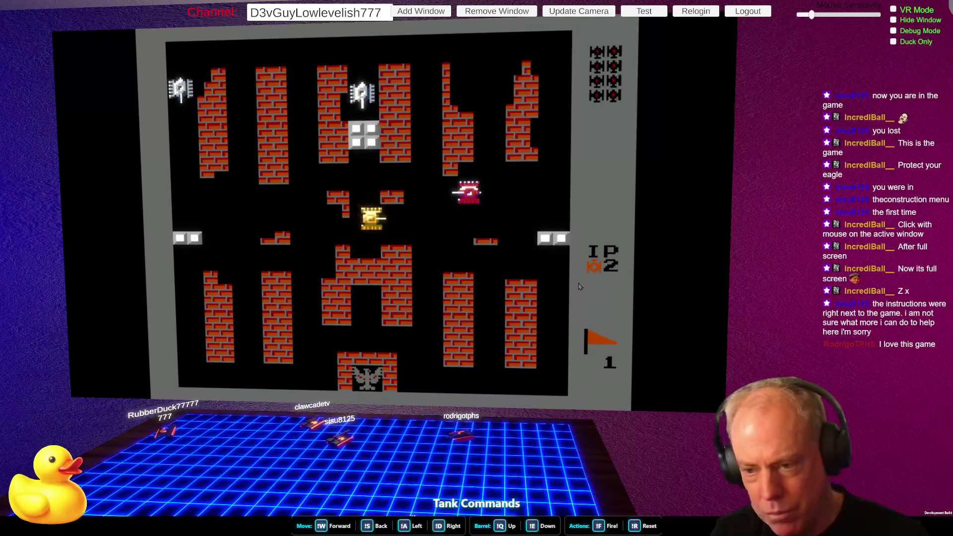
key(Right)
key(z)
key(Up)
key(z)
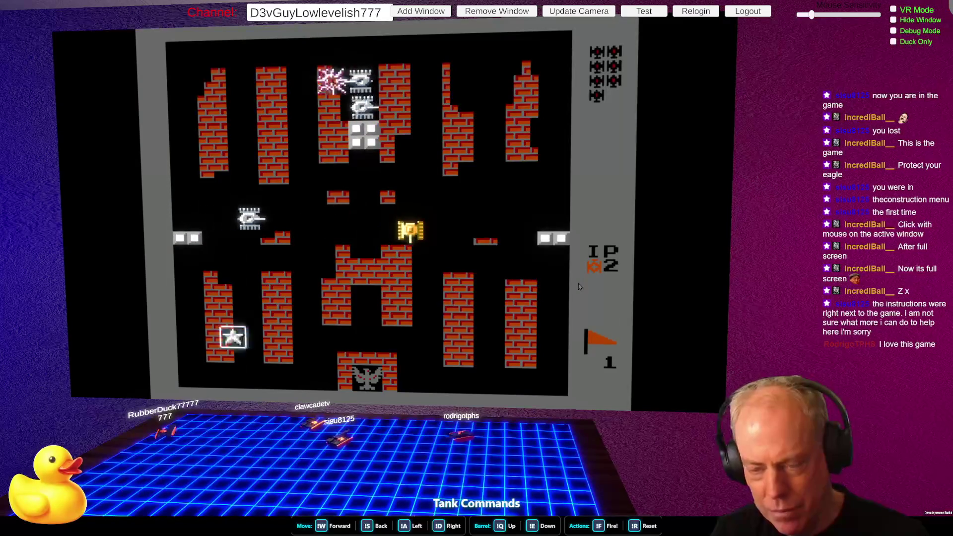
key(Up)
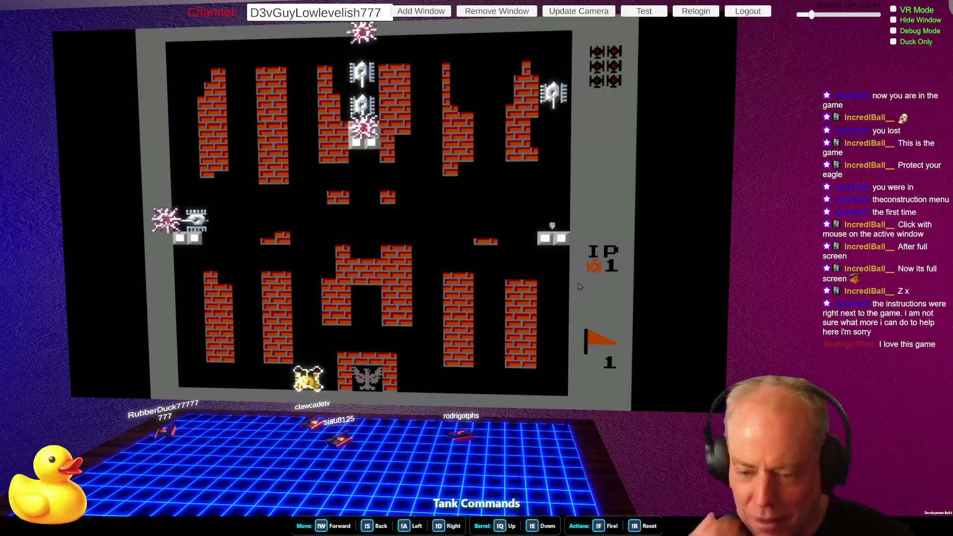
Step: Drive each respawned tank up from the base until the last life is lost
key(Up)
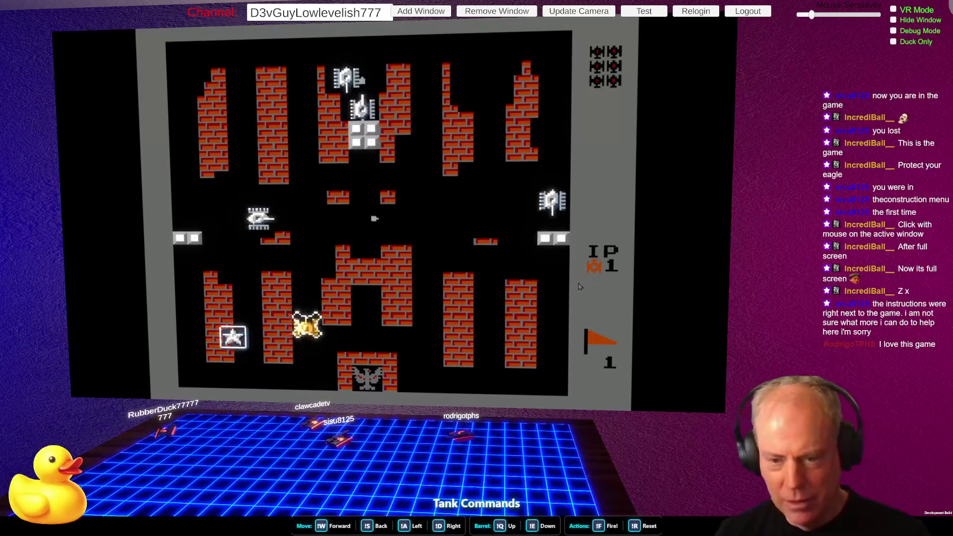
key(Up)
key(Up)
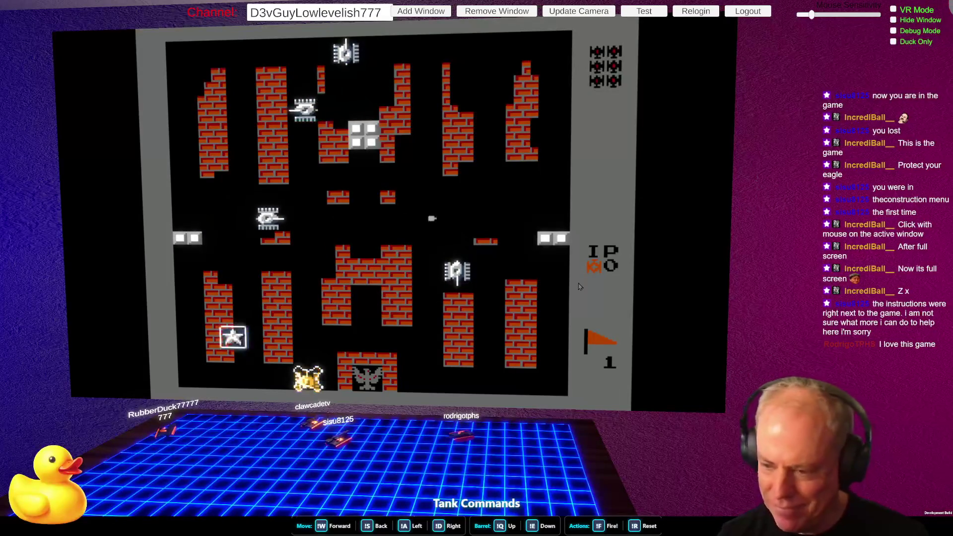
key(Up)
key(Right)
key(Up)
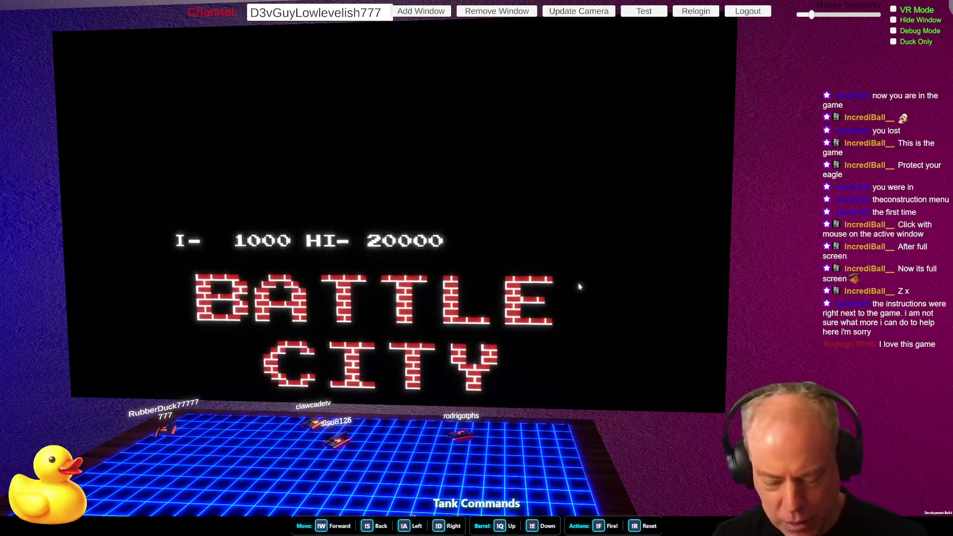
Step: Skip past GAME OVER to begin a new one-player Stage 1 and drive the tank left
key(Return)
key(Return)
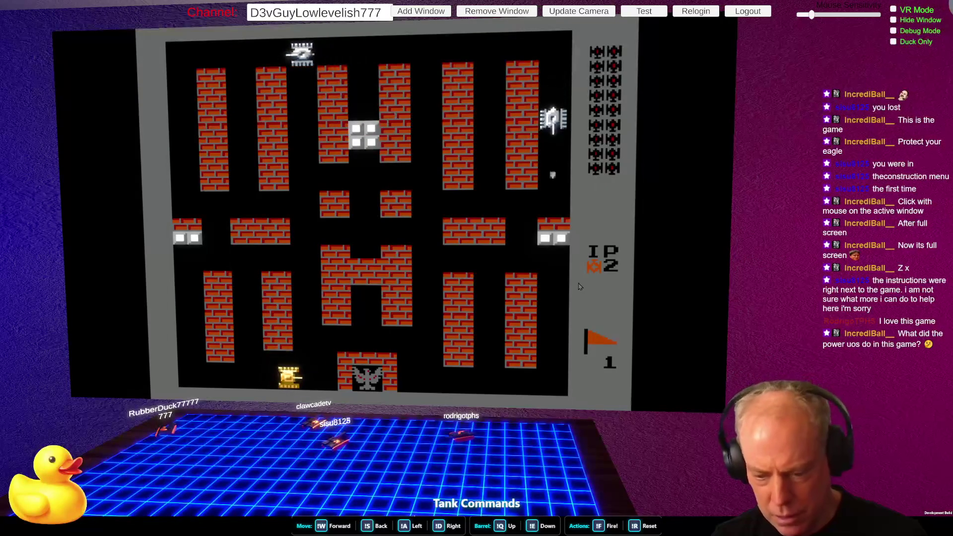
key(Left)
Step: Drive the yellow tank up the left column, turn right and fire
key(Up)
key(Right)
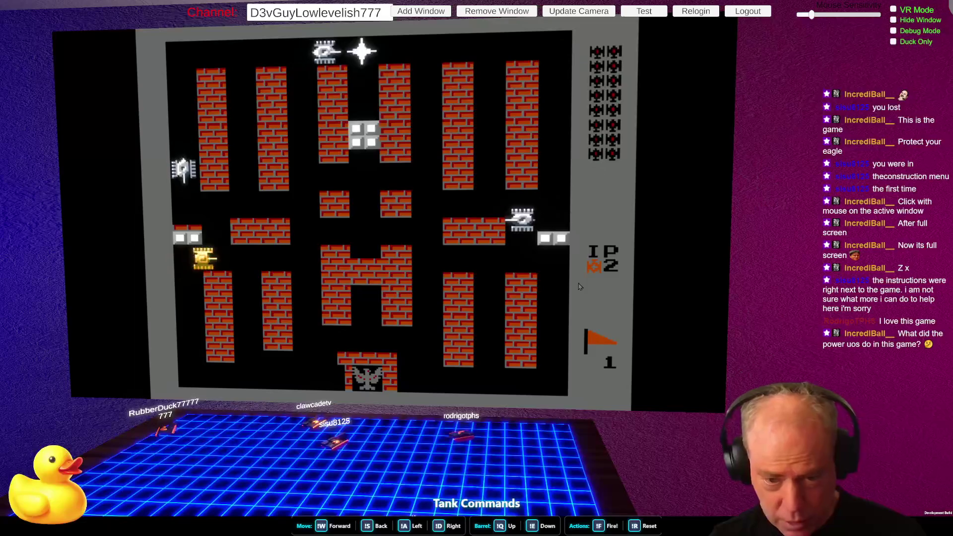
key(Up)
key(Right)
key(z)
Step: Manoeuvre the tank right, up and down, then shoot an enemy to the right
key(Right)
key(Up)
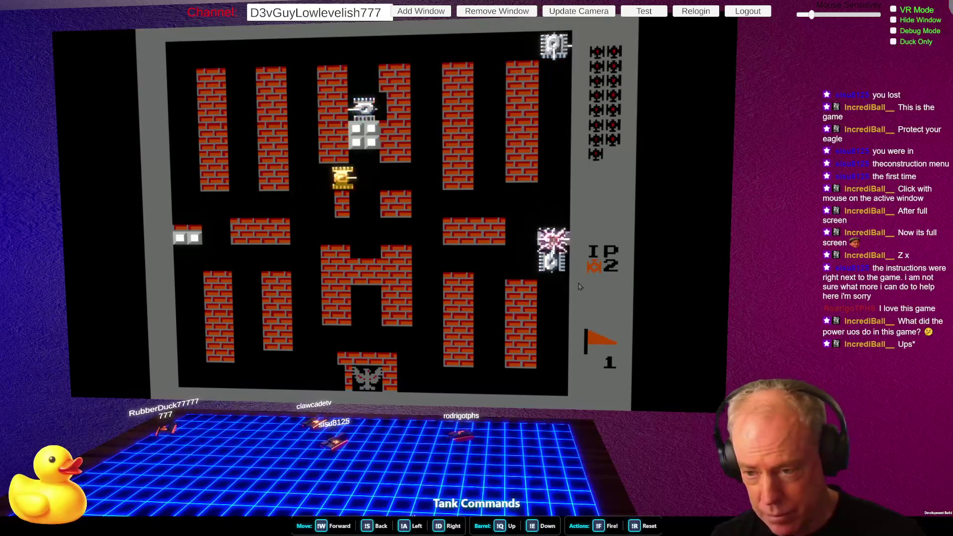
key(Right)
key(Down)
key(Up)
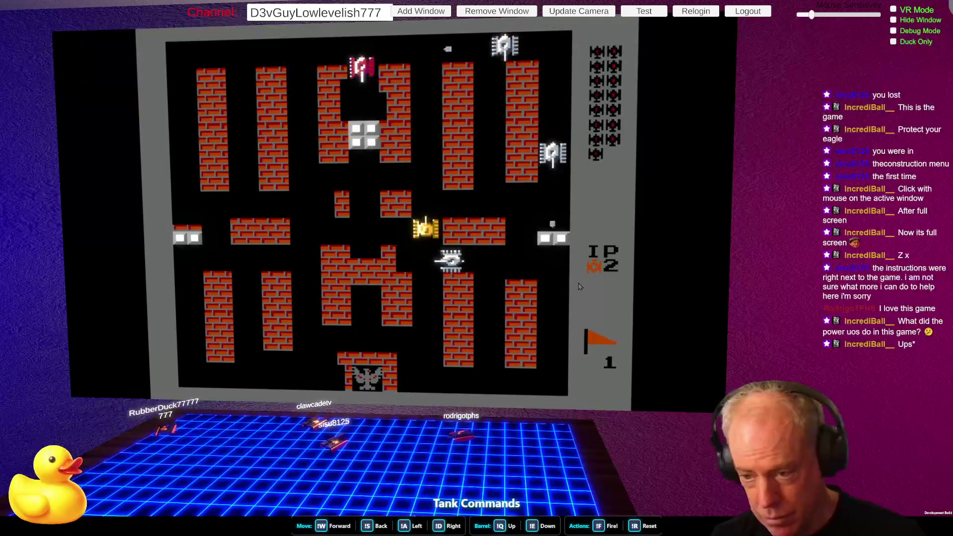
key(Down)
key(Right)
key(z)
Step: Fire at the enemies above, then drive up, left and turn down
key(Right)
key(Up)
key(z)
key(Up)
key(Left)
key(Down)
Step: Drive left along the middle row and destroy the enemy tank above
key(Left)
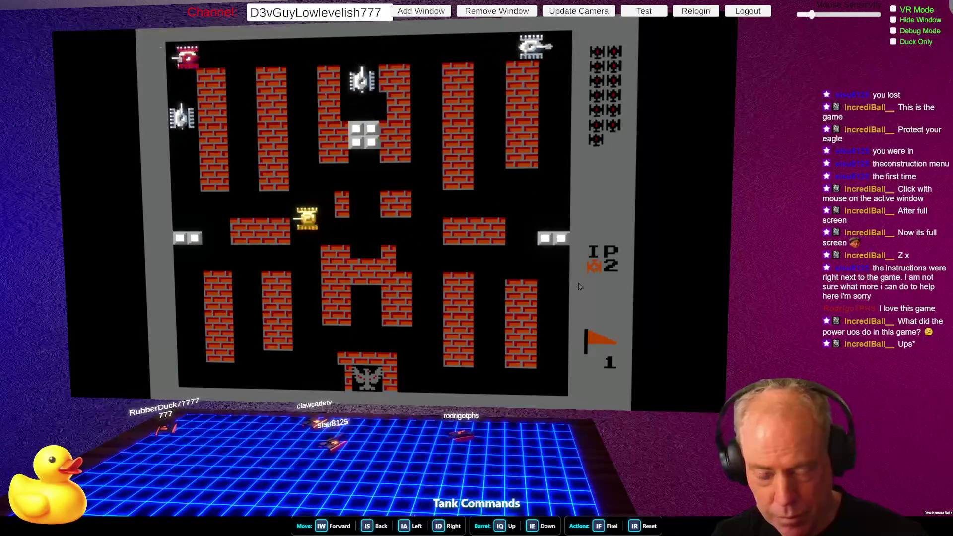
key(Up)
key(z)
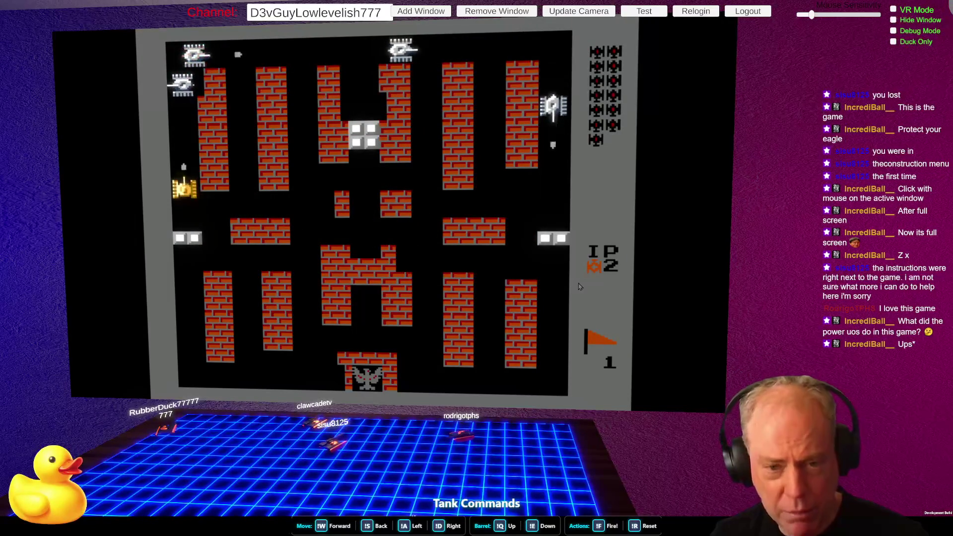
key(Down)
key(Right)
key(Up)
key(z)
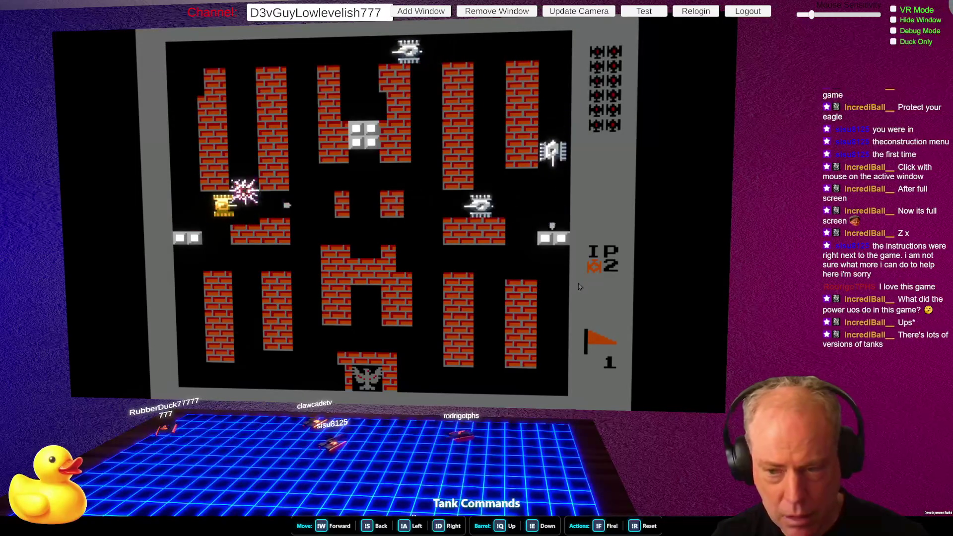
Step: Shoot a nearby enemy for 100 points and grab the destroy-all-enemies power-up
key(Right)
key(Right)
key(Up)
key(Right)
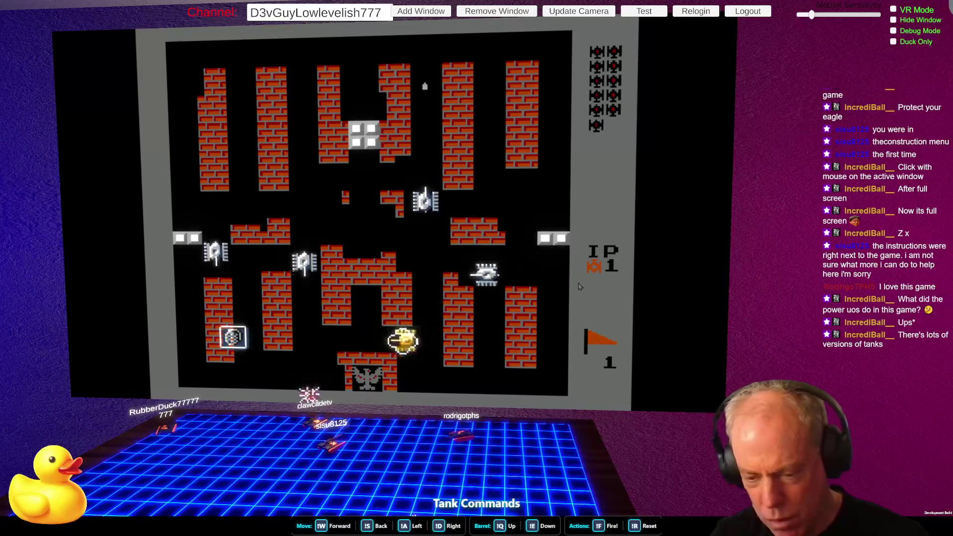
key(Left)
key(Up)
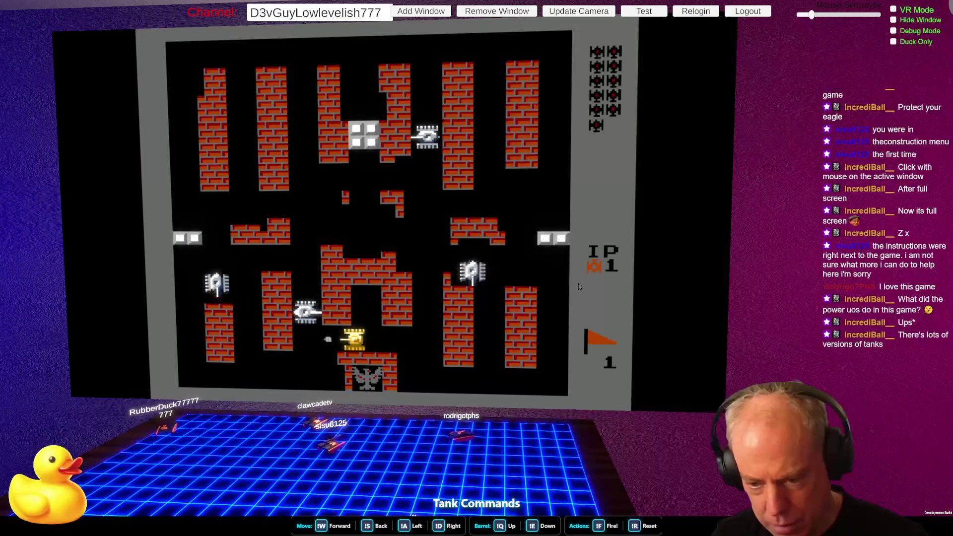
key(Left)
key(z)
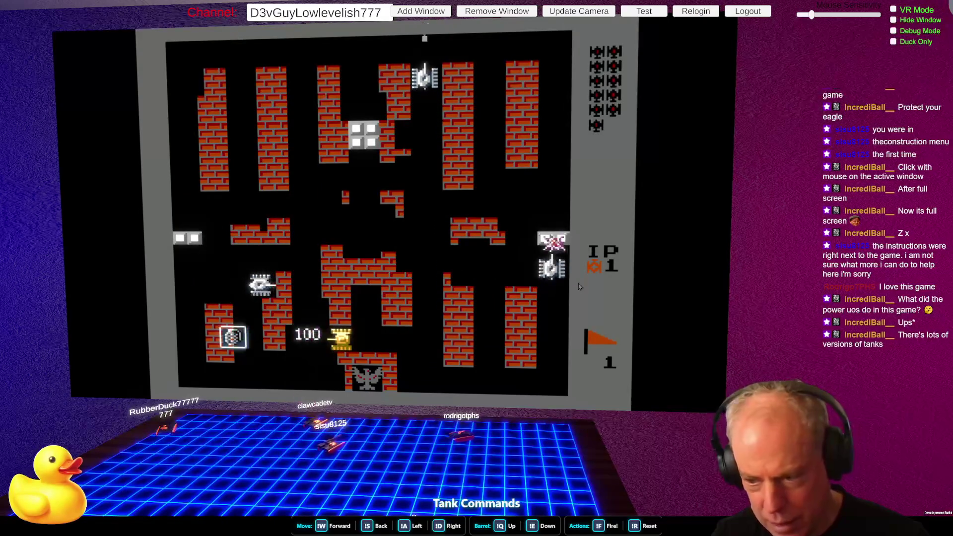
key(Left)
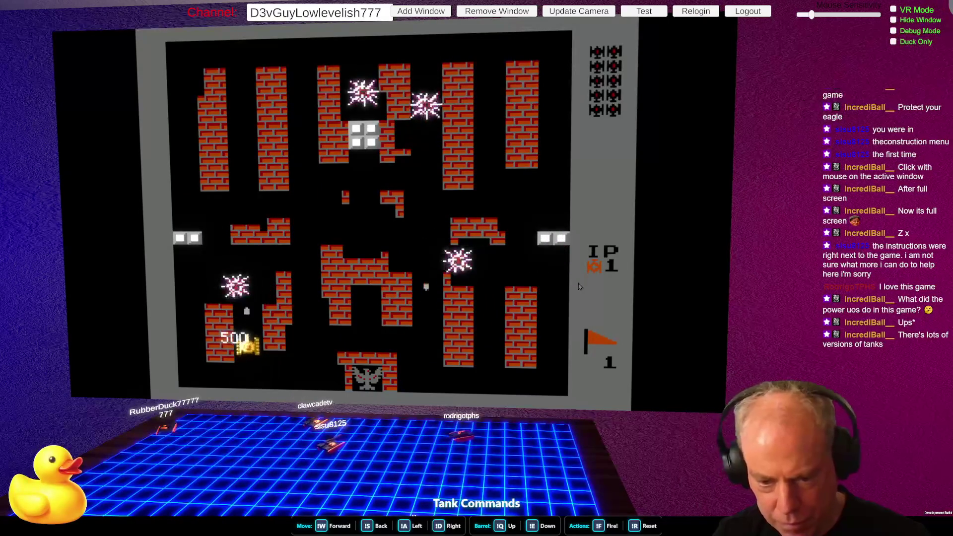
key(Down)
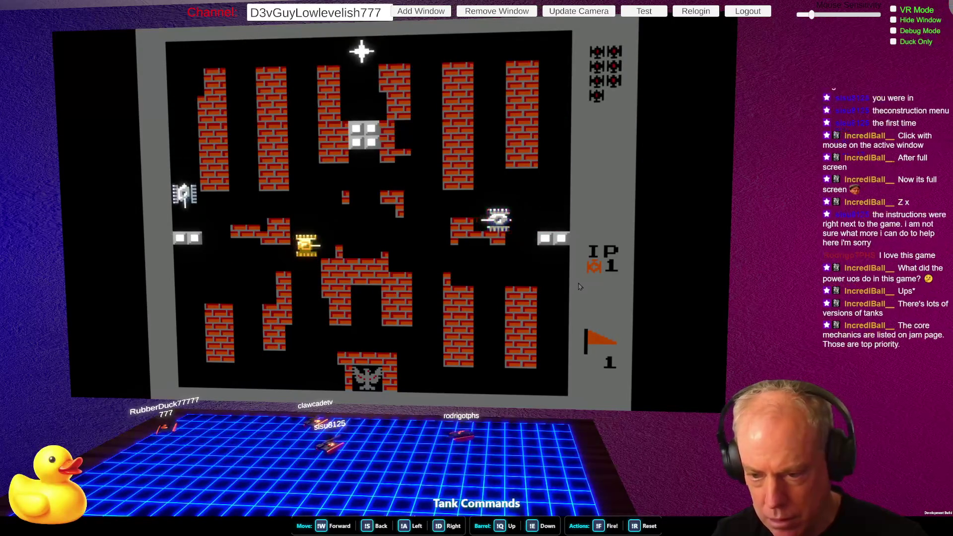
Step: Destroy the enemy at the upper right and blast another along the top row
key(Up)
key(Right)
key(Right)
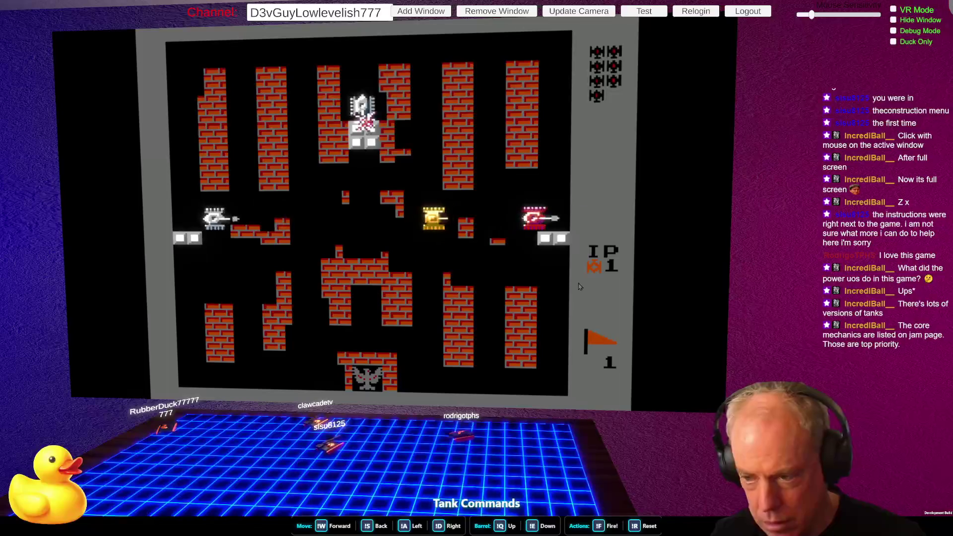
key(Down)
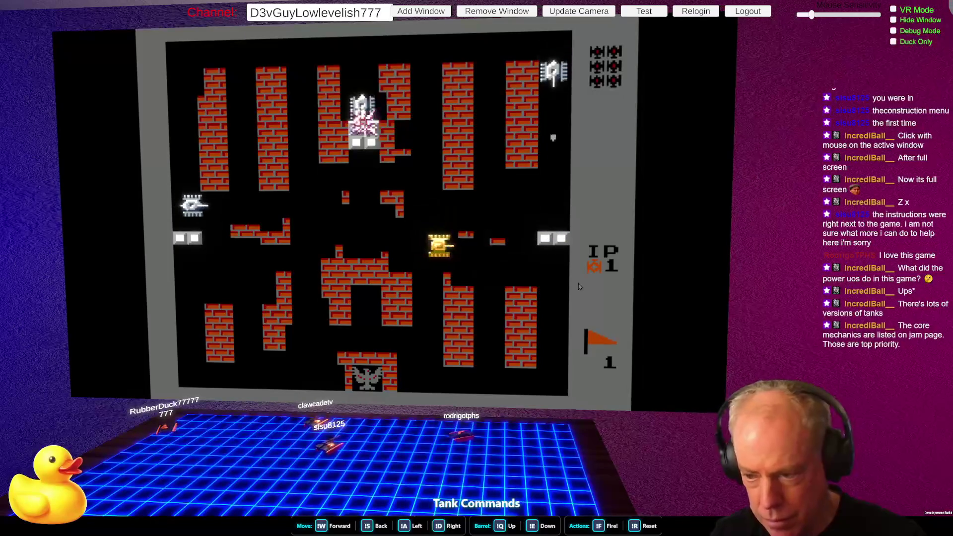
key(Right)
key(Right)
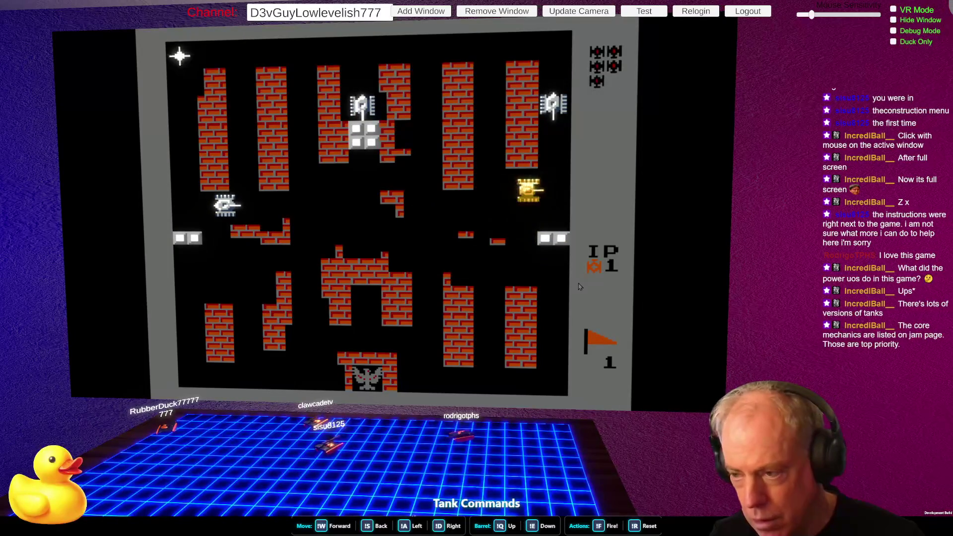
key(Down)
key(Left)
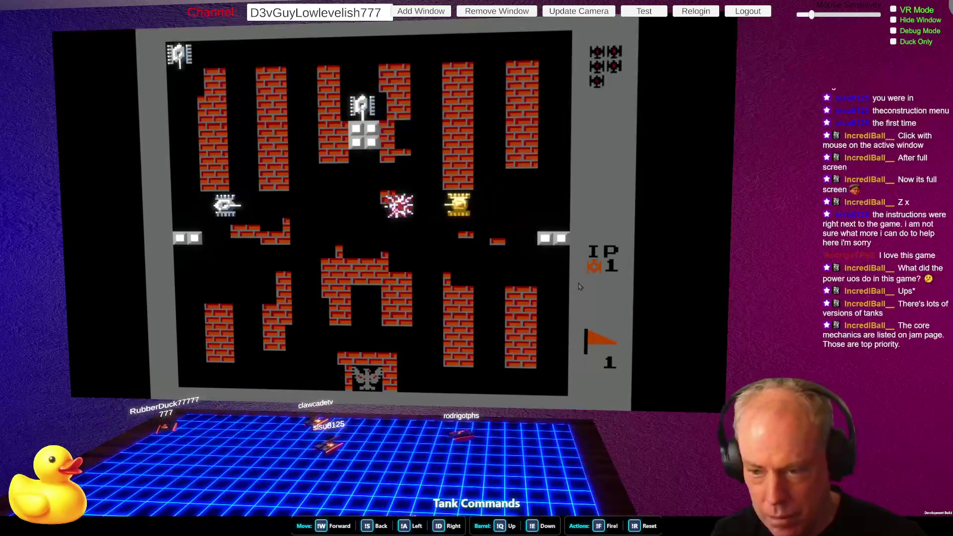
key(Down)
key(Left)
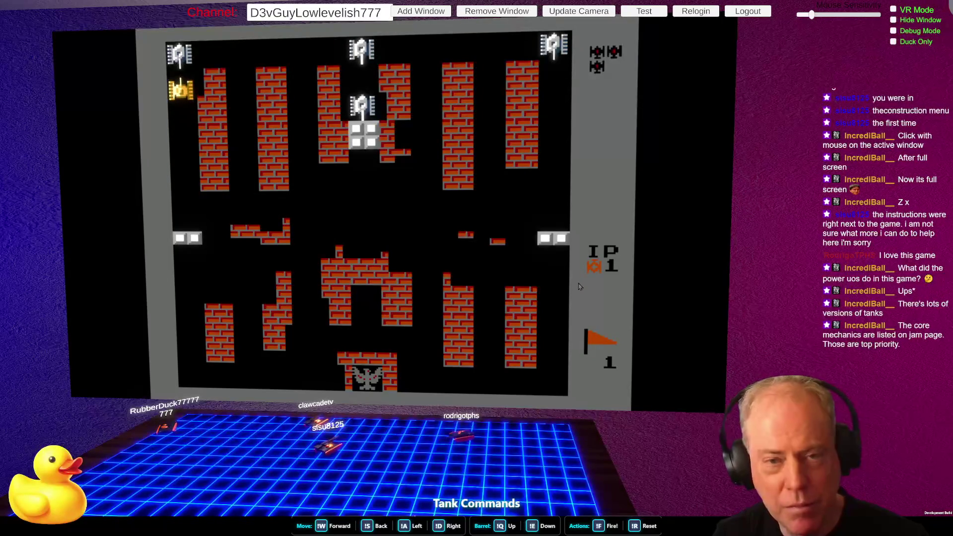
key(Right)
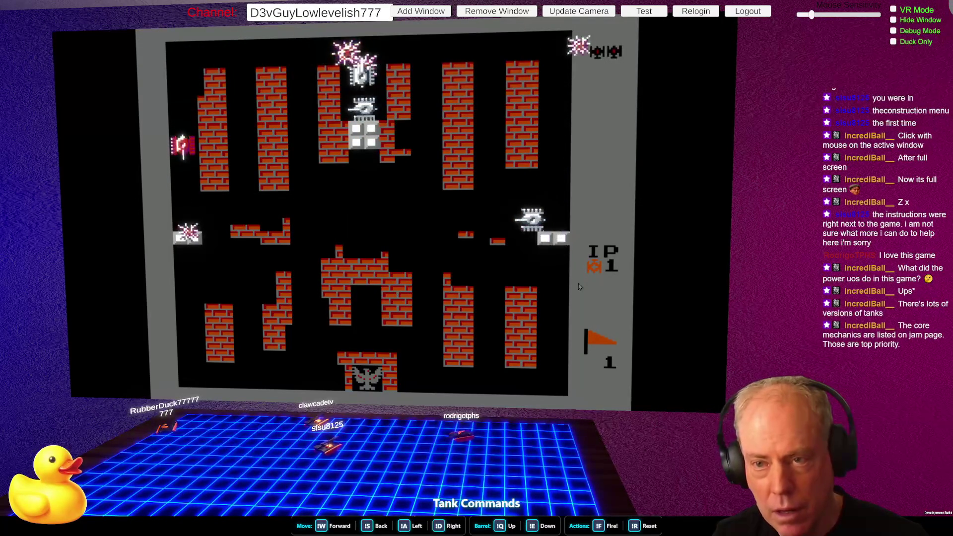
Step: Destroy an enemy to the left, then drive up and collect the star power-up
key(Up)
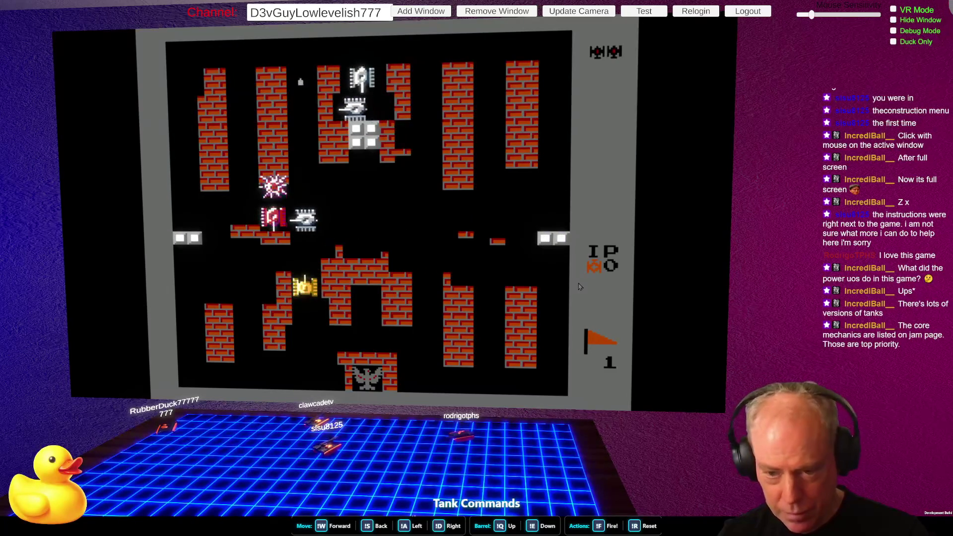
key(Down)
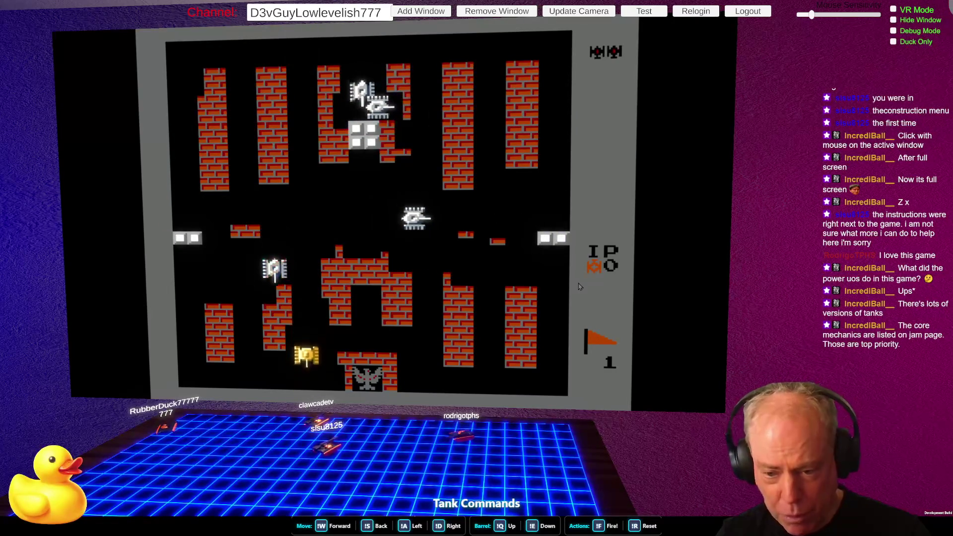
key(Down)
key(Left)
key(x)
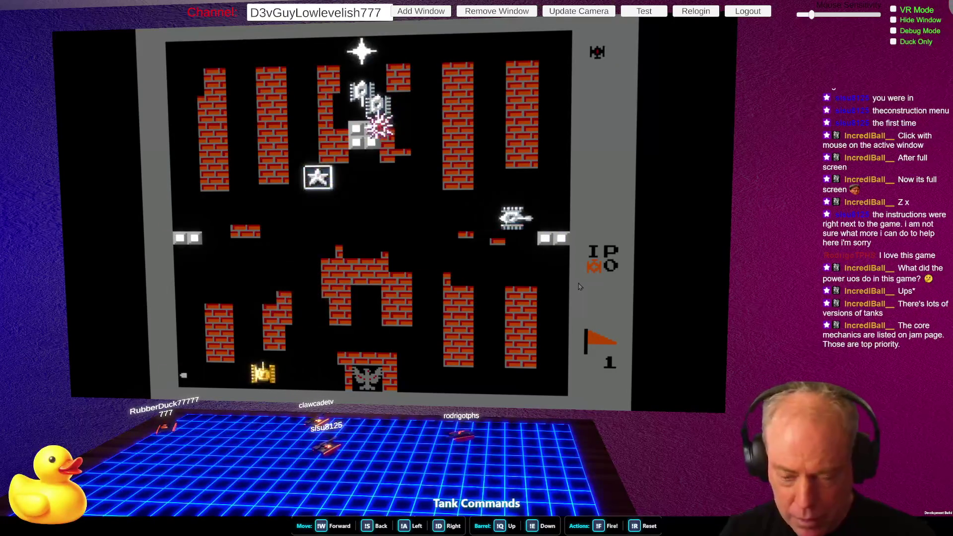
key(Up)
key(Right)
key(Up)
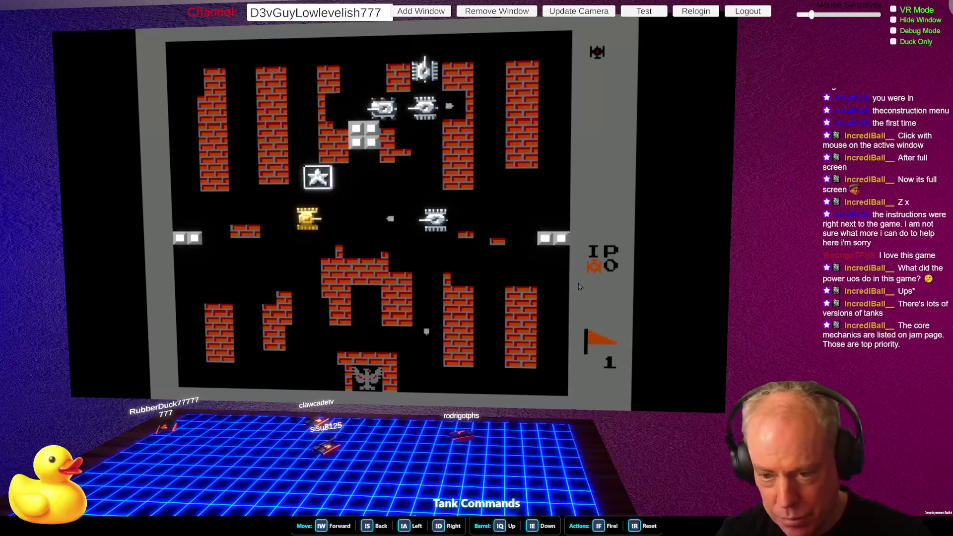
key(Up)
Step: Shoot down the enemy tank below and the neighbouring enemy to the left
key(x)
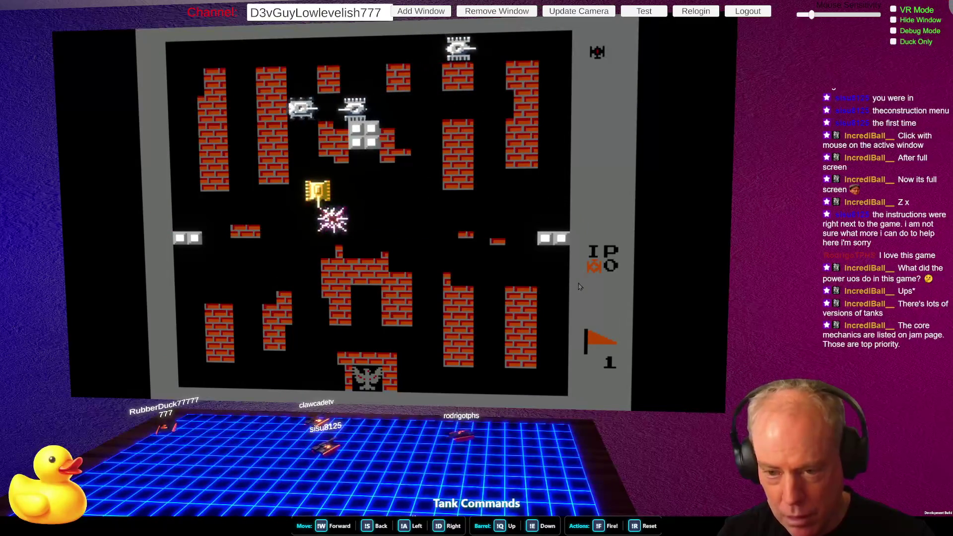
key(Right)
key(Left)
key(Right)
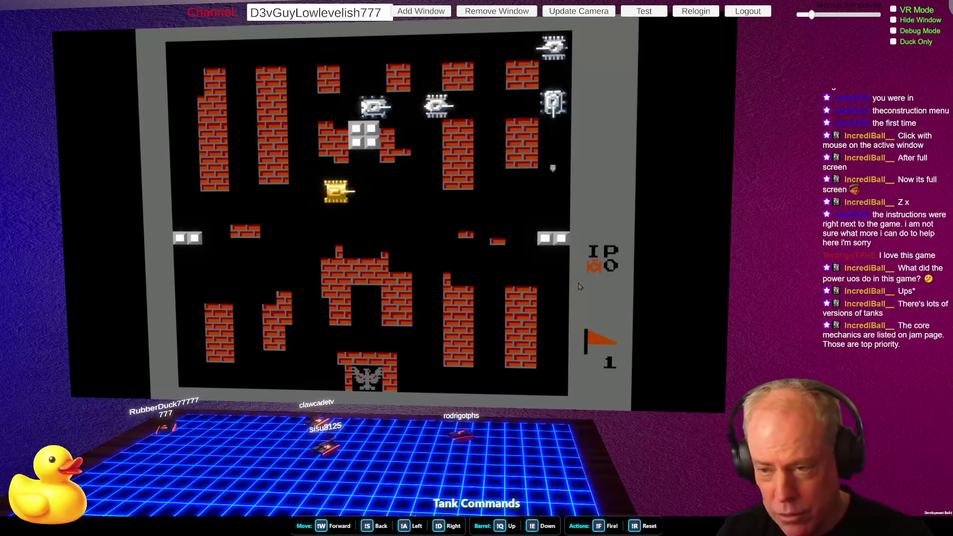
key(Down)
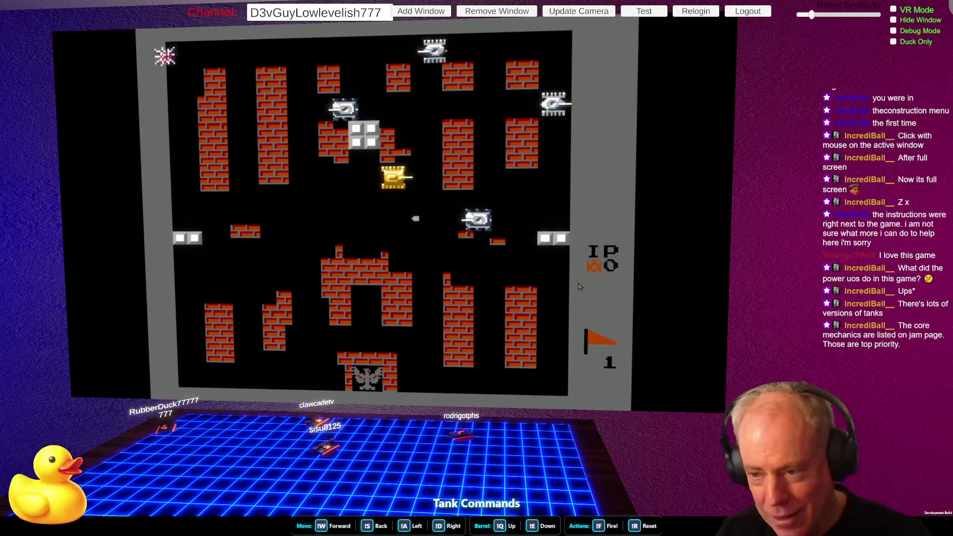
key(Left)
key(x)
Step: Destroy the enemy above and keep firing until the run ends on Stage 2
key(Down)
key(Left)
key(Right)
key(Down)
key(Up)
key(x)
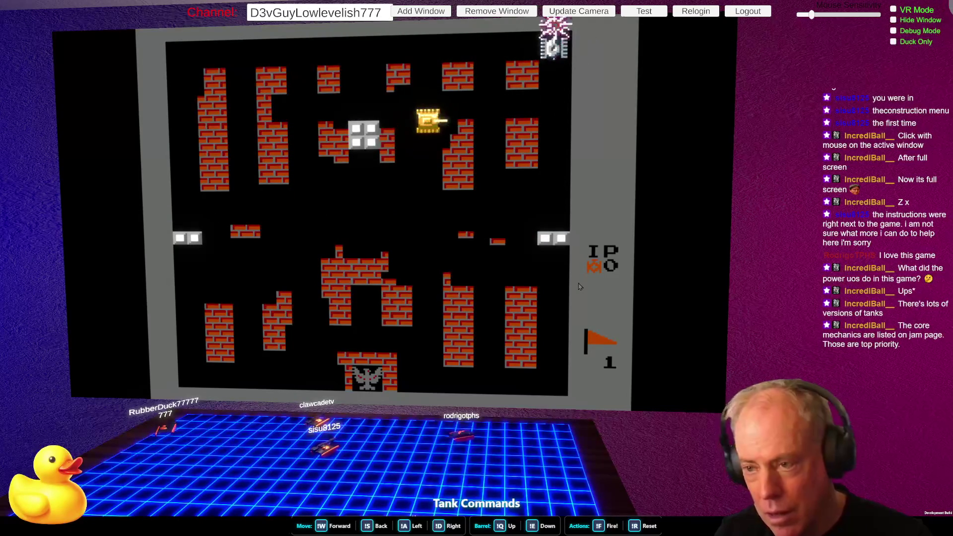
key(Left)
key(x)
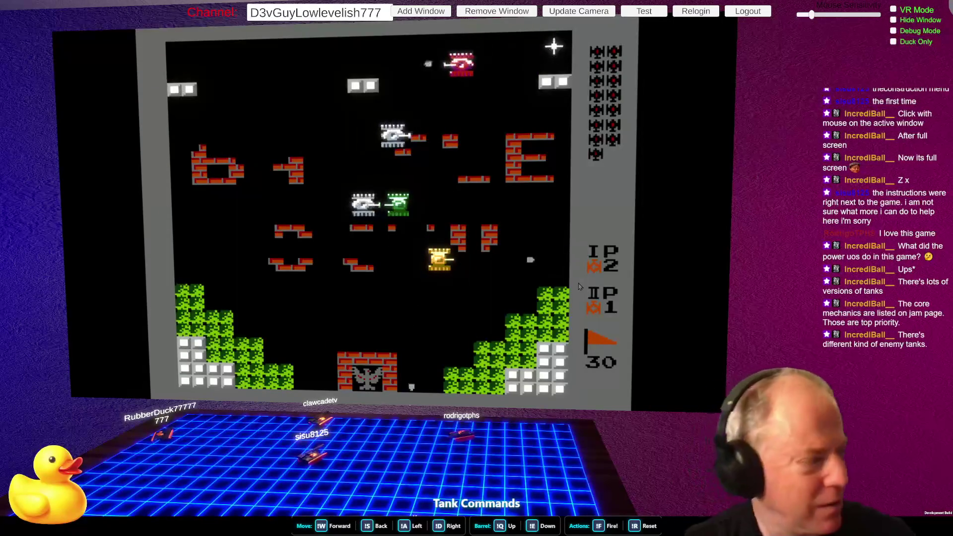
Step: Exit fullscreen so Stage 30 of Battle City plays windowed on the RetroGames.cz page
mouse_move(575, 269)
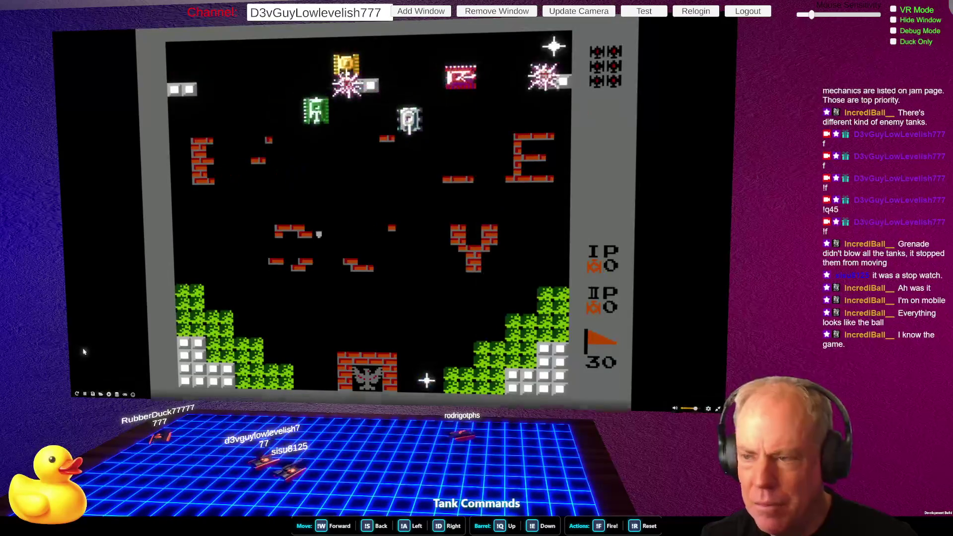
key(Escape)
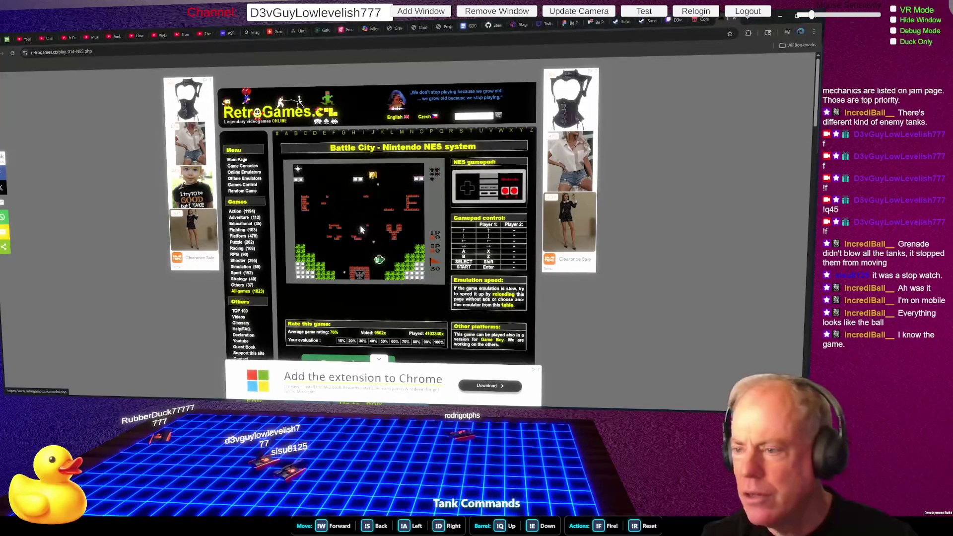
Step: Switch to the Core Mechanics Challenge tab, highlight 'Difficulty: Hard' and zoom to 200%
click(707, 21)
scroll(420, 254, down, 1)
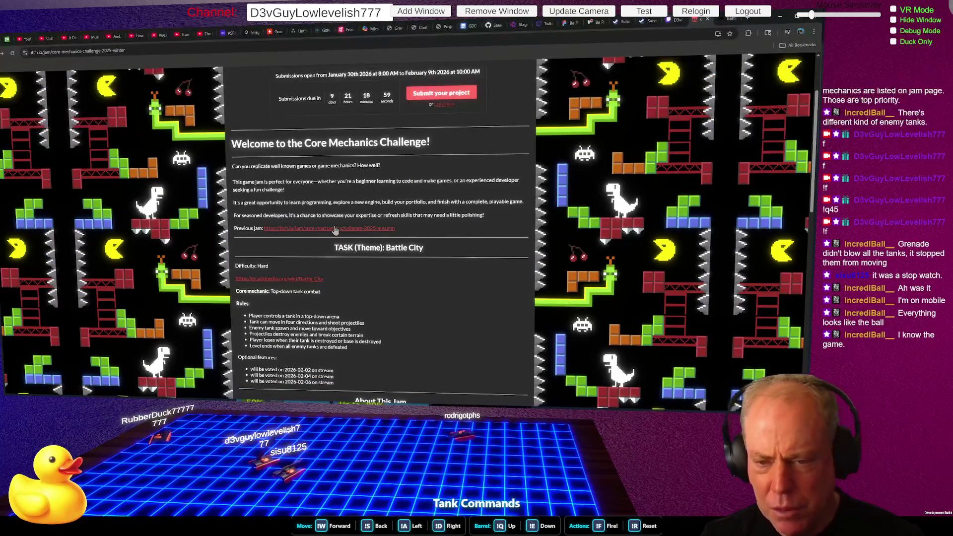
scroll(368, 234, down, 2)
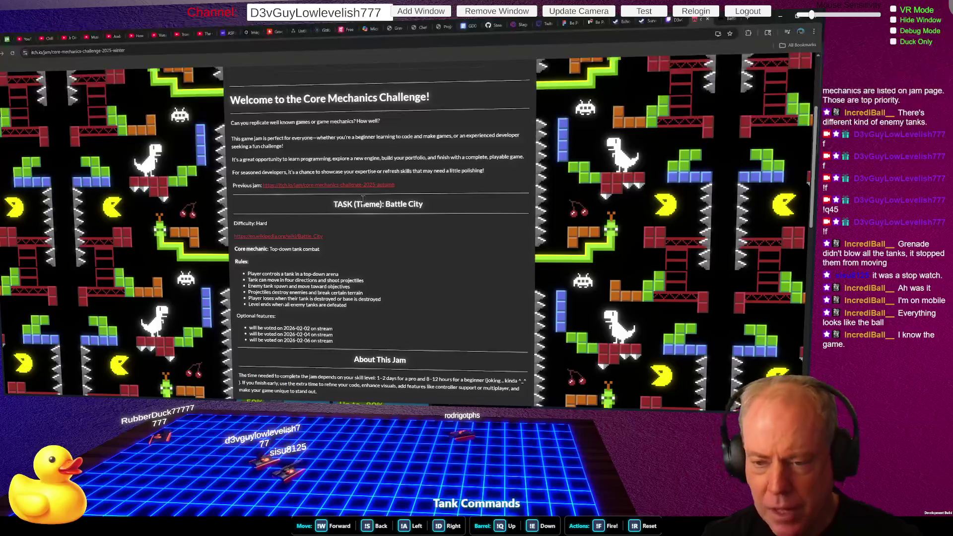
drag(268, 224, 233, 227)
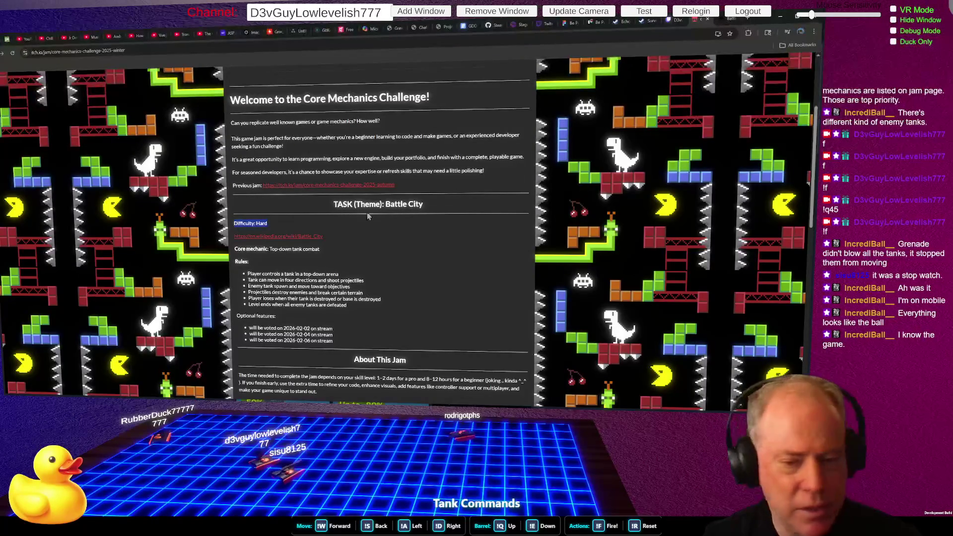
key(ctrl+plus)
key(ctrl+plus)
key(ctrl+plus)
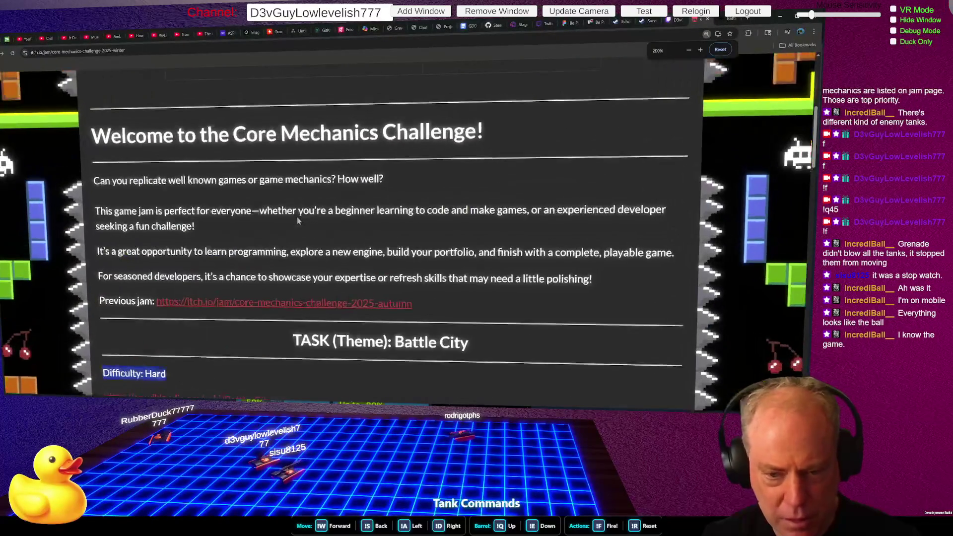
Step: Scroll to the Battle City task's core mechanic and six rules, clearing the Difficulty highlight
scroll(297, 219, down, 1)
scroll(299, 219, down, 3)
click(299, 219)
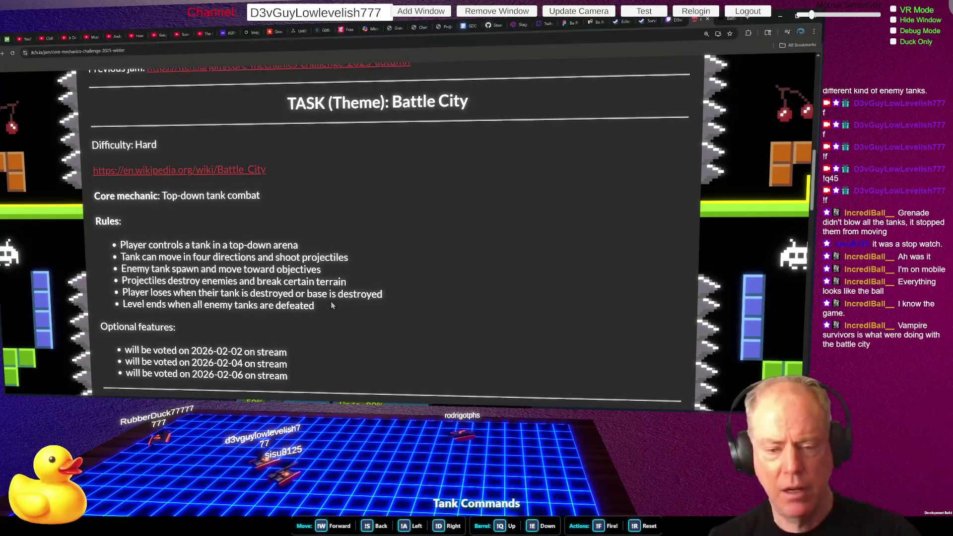
Step: Scroll down to About This Jam, covering time estimates, prizes, previous jams and Discord
scroll(331, 305, down, 2)
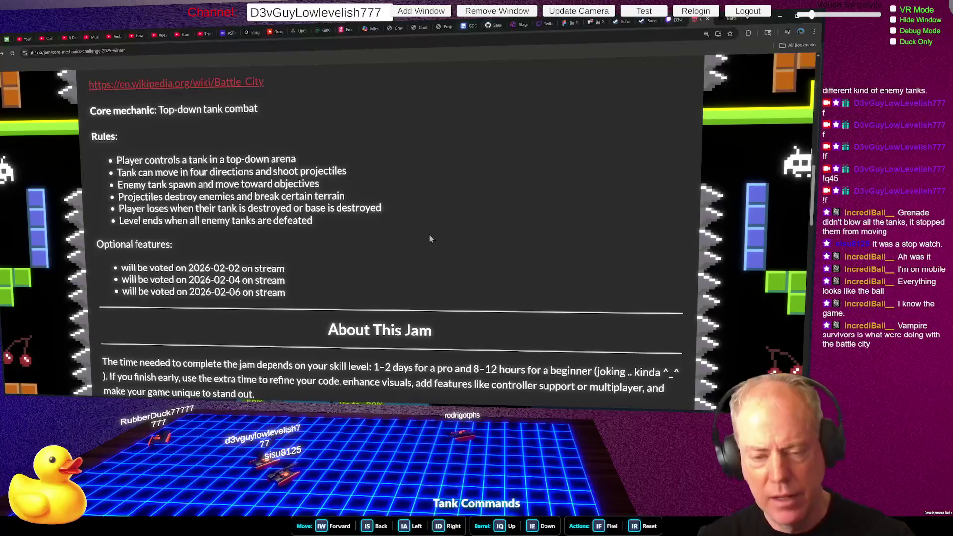
scroll(437, 238, down, 2)
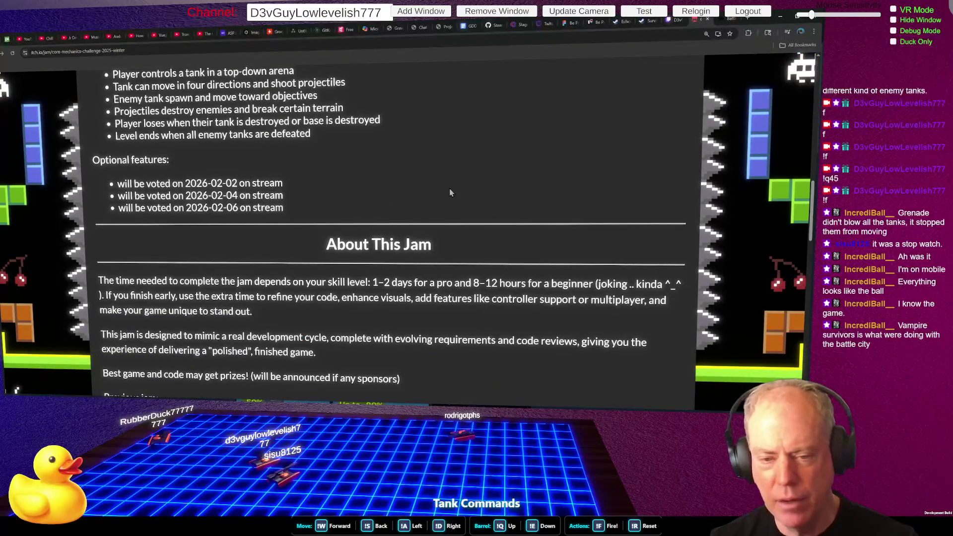
scroll(449, 191, down, 2)
scroll(462, 203, up, 1)
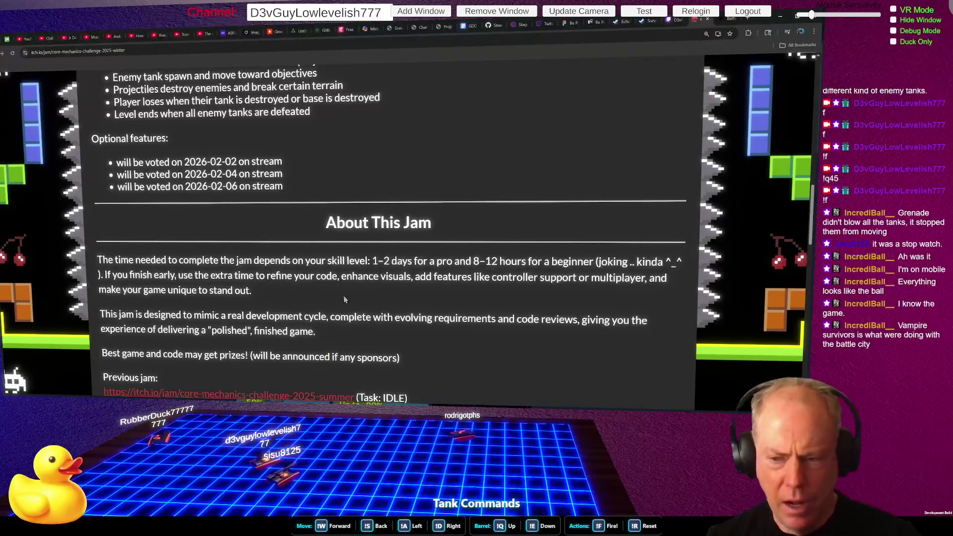
scroll(484, 238, down, 1)
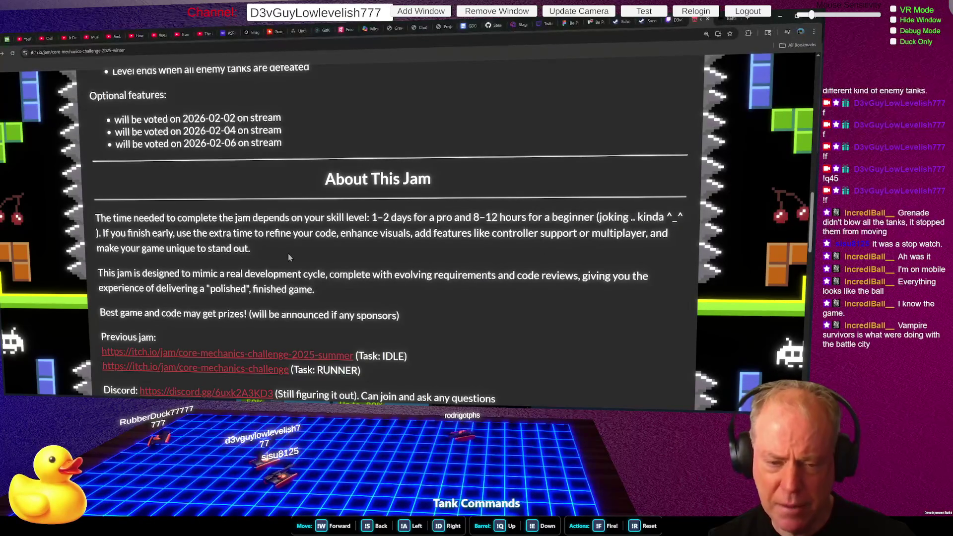
scroll(288, 253, down, 1)
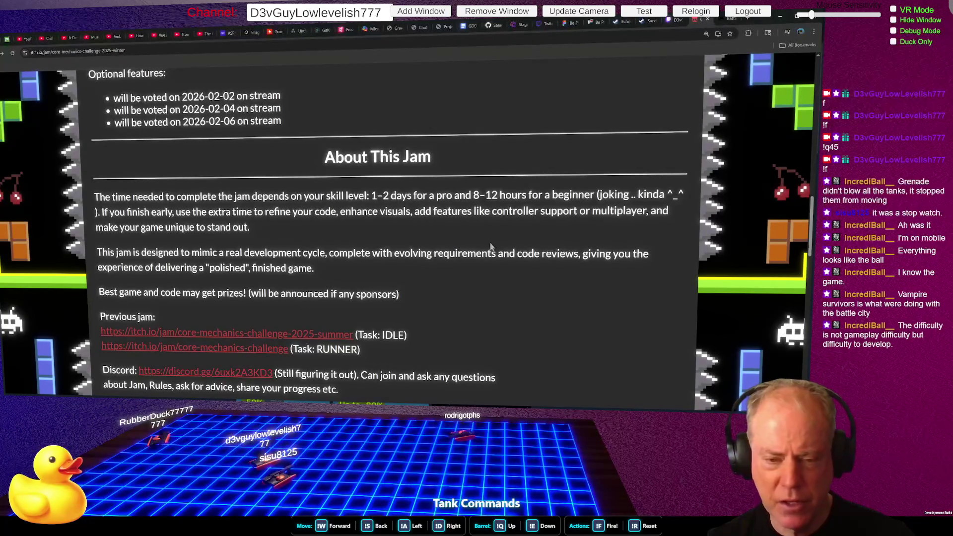
scroll(506, 238, down, 1)
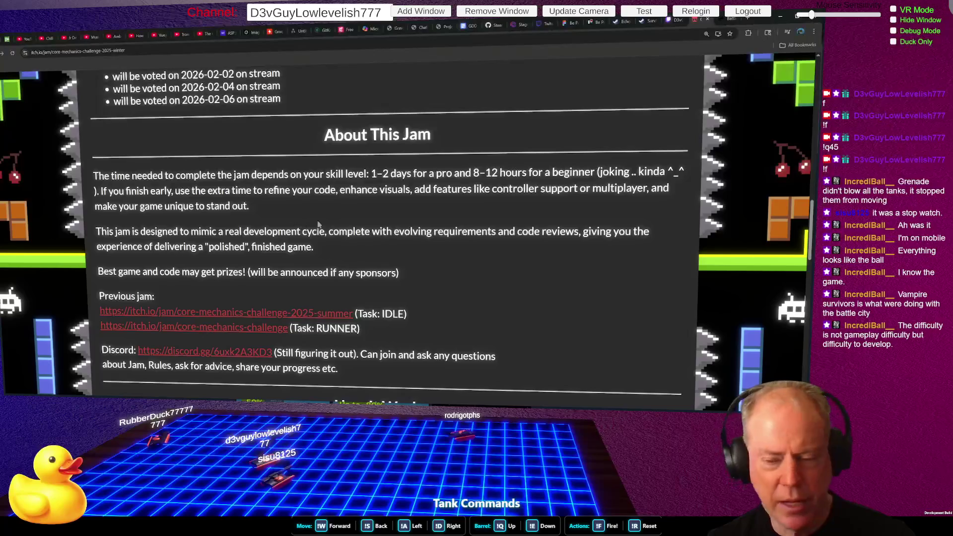
scroll(382, 211, down, 1)
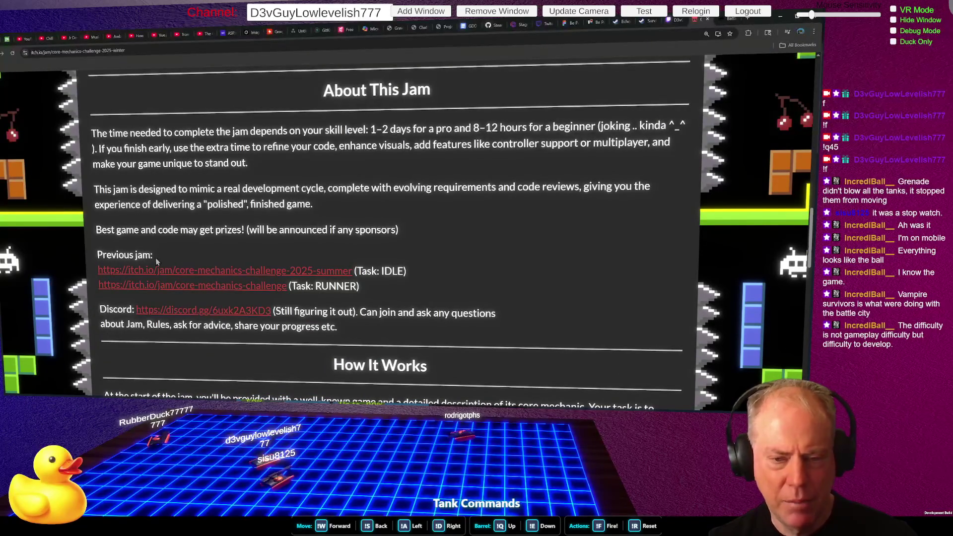
Step: Scroll to How It Works, which explains mid-jam requirement changes and peer judging
scroll(395, 232, down, 1)
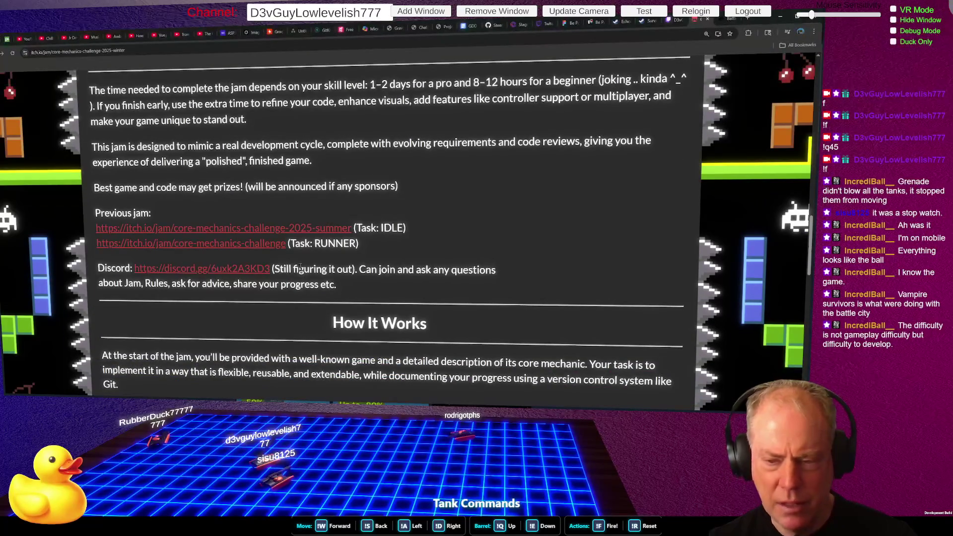
scroll(424, 248, down, 4)
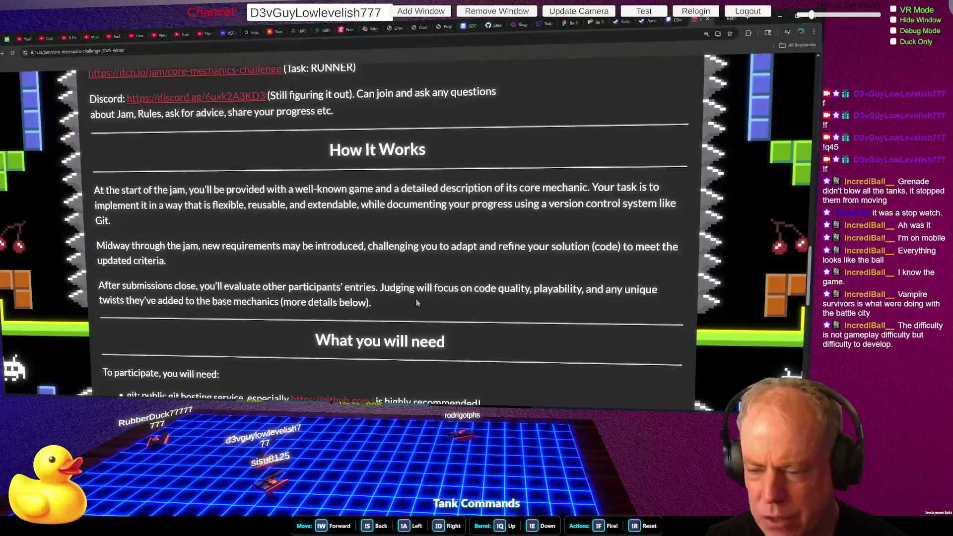
Step: Highlight the judging focus on code quality and the note about unique twists
mouse_move(461, 288)
mouse_down()
mouse_move(640, 289)
mouse_move(656, 304)
mouse_up()
click(602, 290)
drag(591, 287, 653, 294)
drag(108, 301, 387, 303)
click(388, 305)
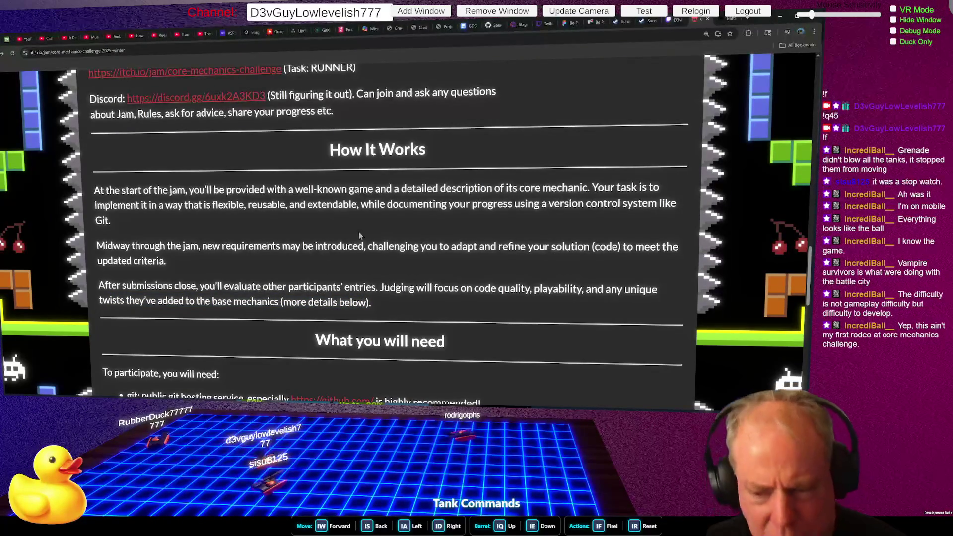
Step: Highlight the Godot engine requirement, Unity alternative and git history caveat, then reach Rules
scroll(337, 209, down, 3)
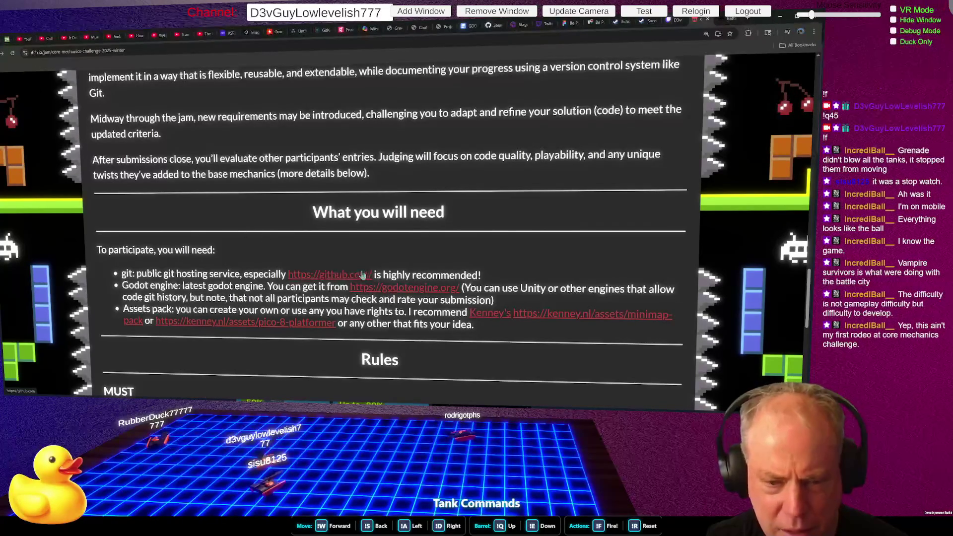
mouse_move(134, 287)
mouse_down()
mouse_move(278, 296)
mouse_move(251, 288)
mouse_move(432, 288)
mouse_move(519, 300)
mouse_up()
click(502, 274)
drag(463, 288, 660, 290)
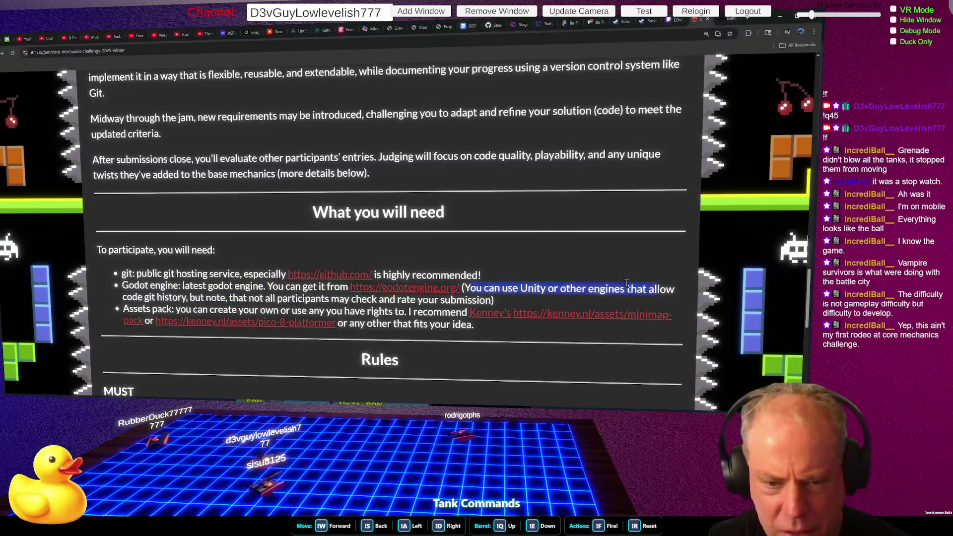
mouse_move(124, 297)
mouse_down()
mouse_move(236, 308)
mouse_move(277, 298)
mouse_move(528, 302)
mouse_up()
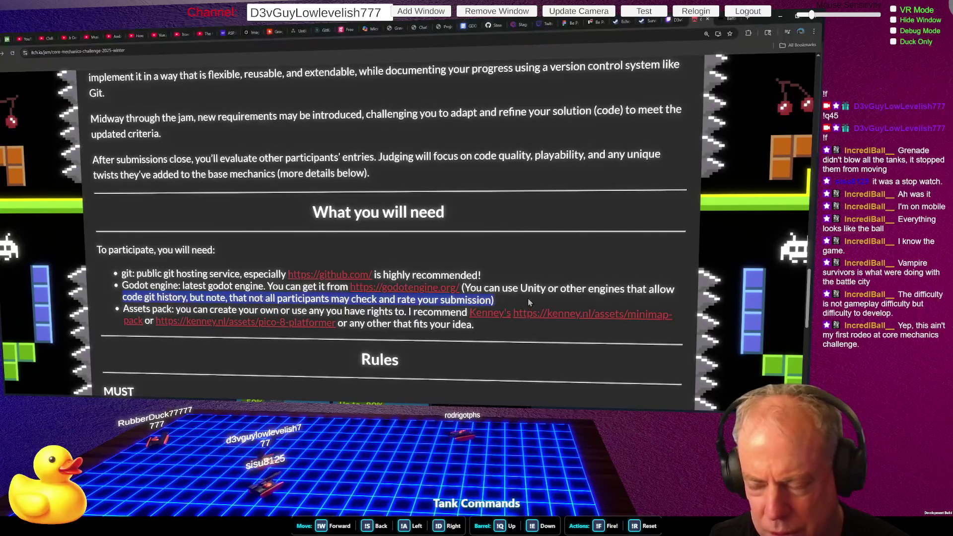
click(506, 299)
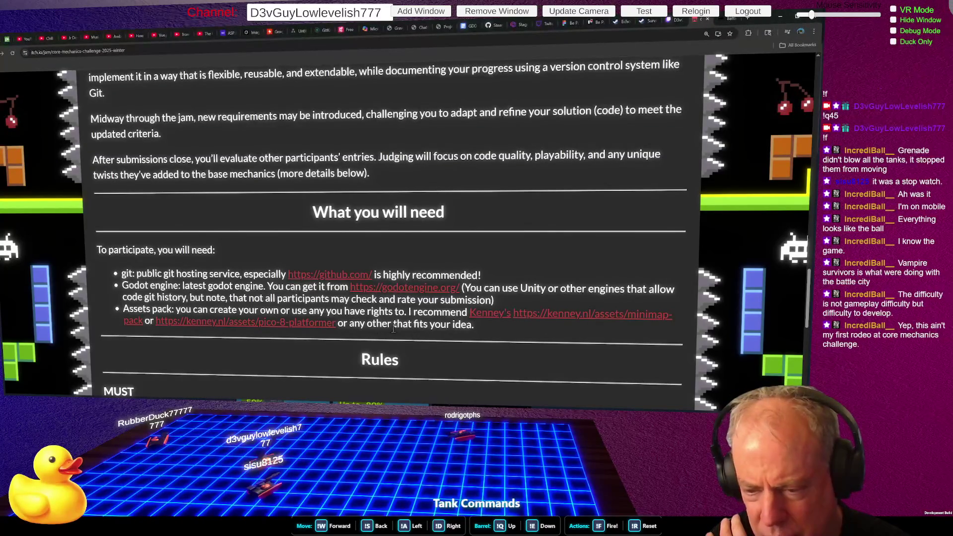
scroll(491, 321, down, 3)
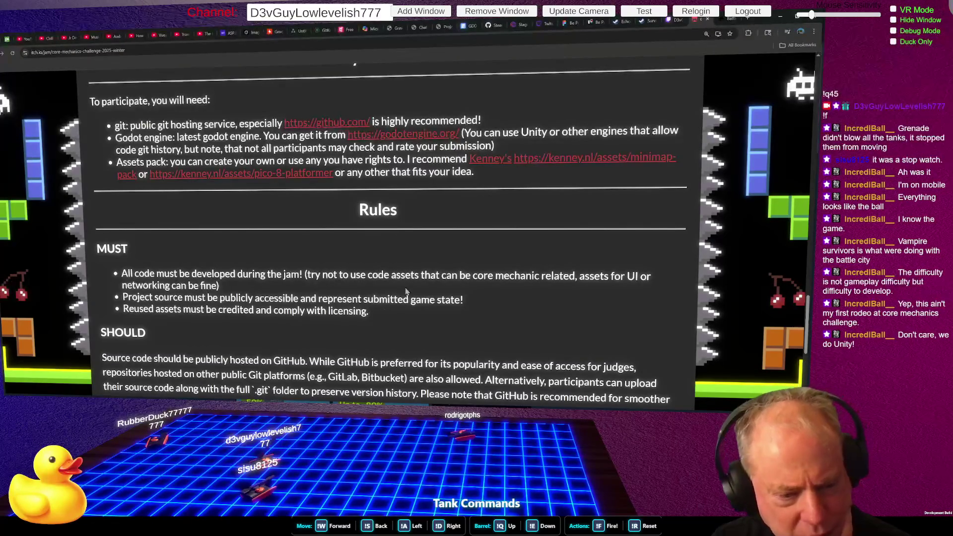
Step: Highlight the SHOULD advice about uploading the .git folder, then scroll to Judging Criteria
scroll(347, 278, down, 1)
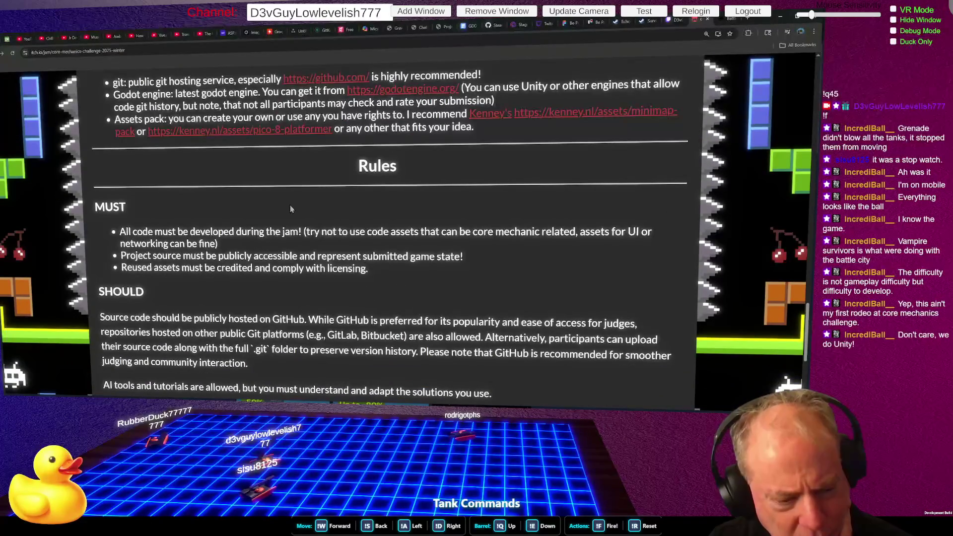
scroll(293, 199, down, 1)
scroll(298, 177, down, 1)
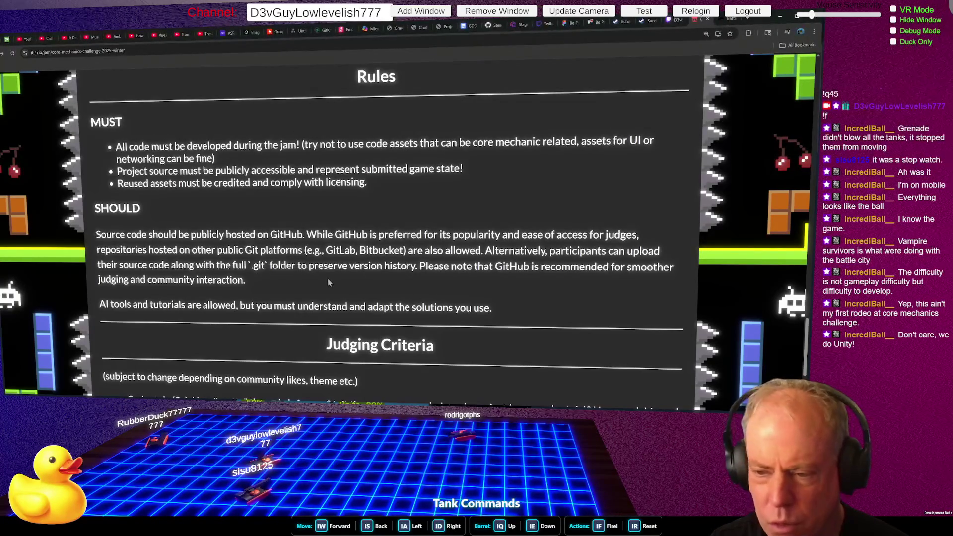
mouse_move(117, 267)
mouse_down()
mouse_move(372, 266)
mouse_move(455, 287)
mouse_up()
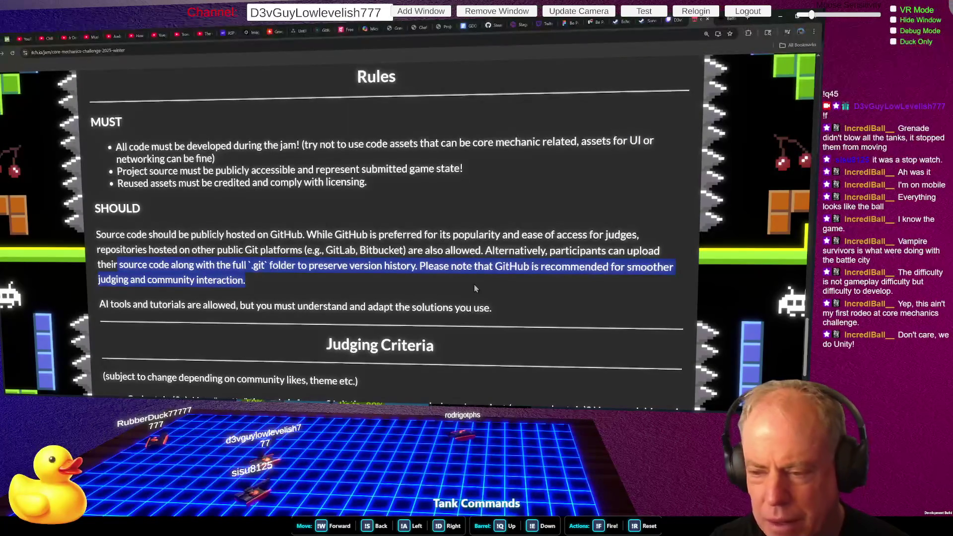
click(415, 266)
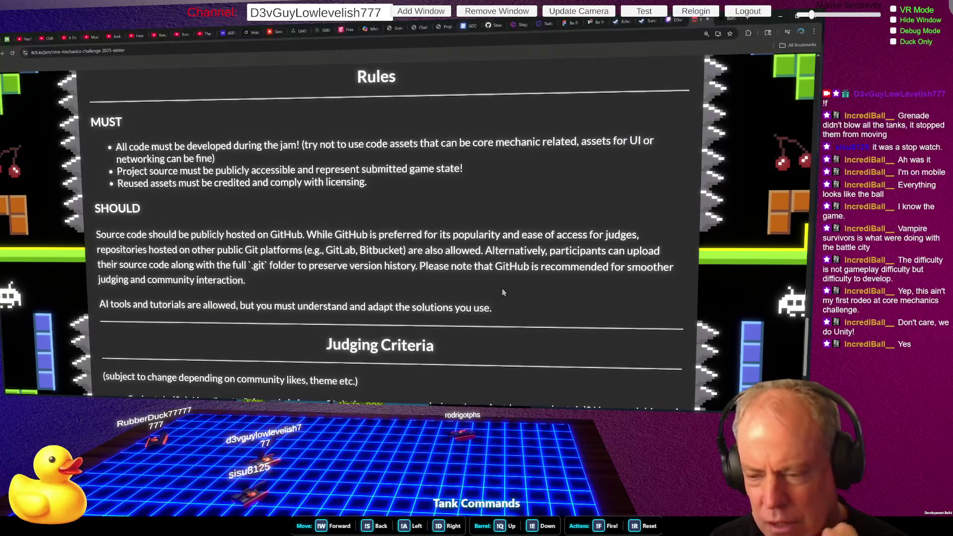
scroll(534, 267, down, 1)
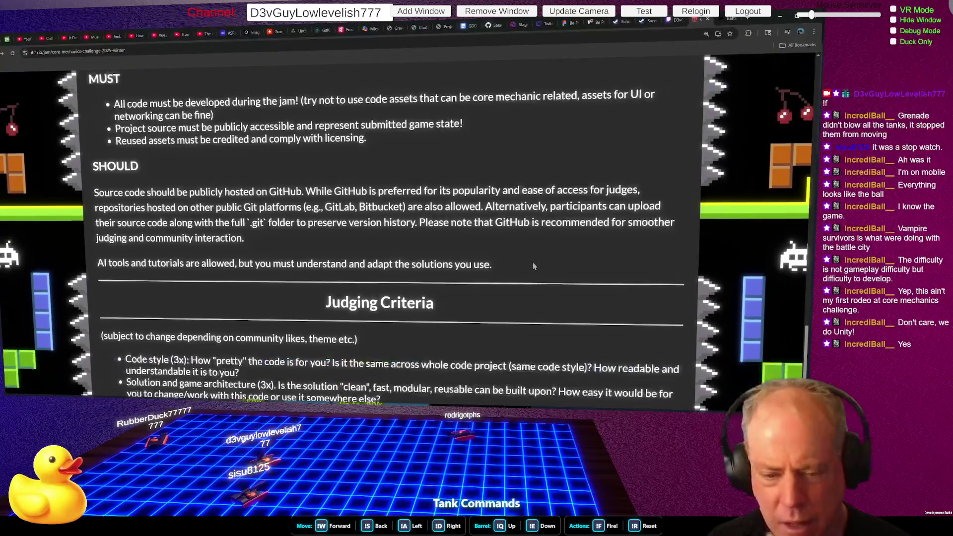
Step: Revisit Rules and briefly highlight the engine note and Assets pack bullet
scroll(534, 266, down, 2)
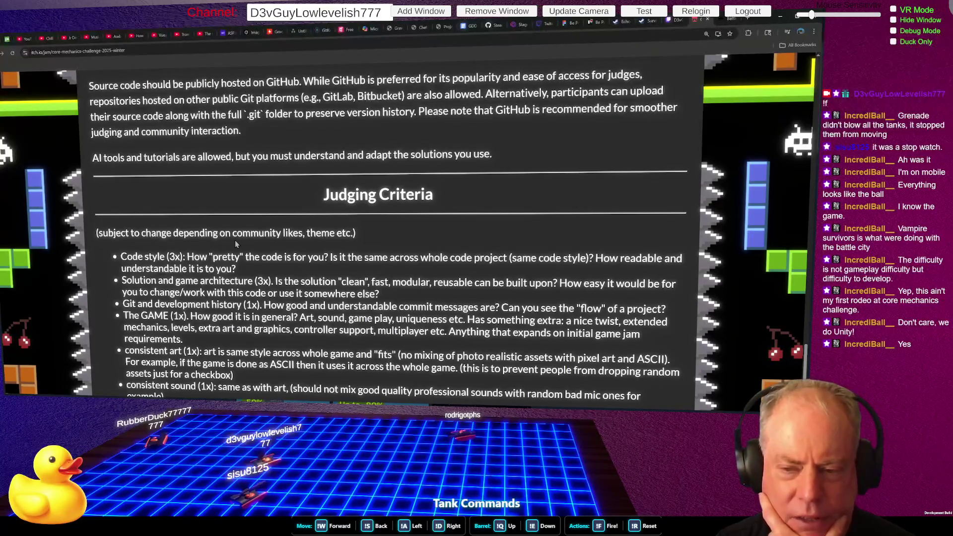
scroll(415, 256, up, 3)
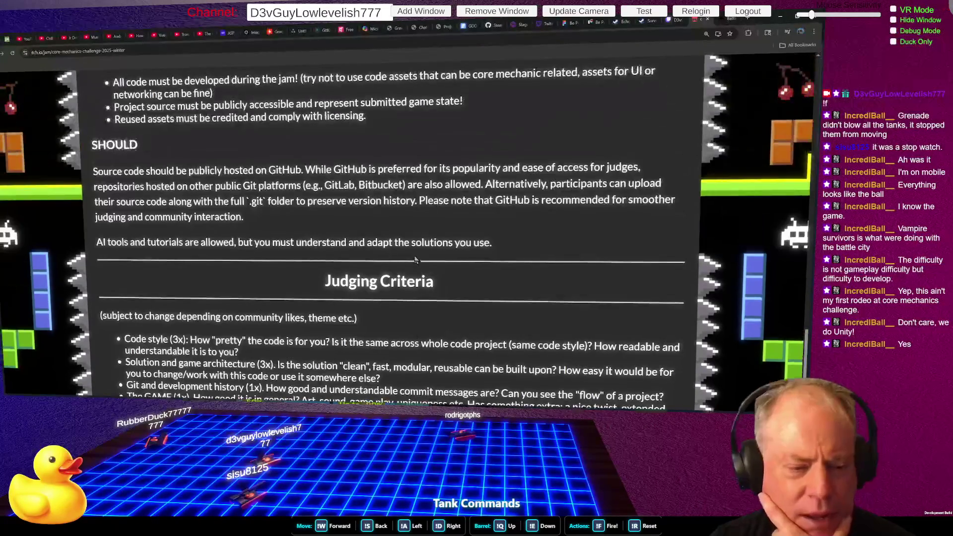
scroll(416, 258, up, 1)
scroll(416, 259, up, 2)
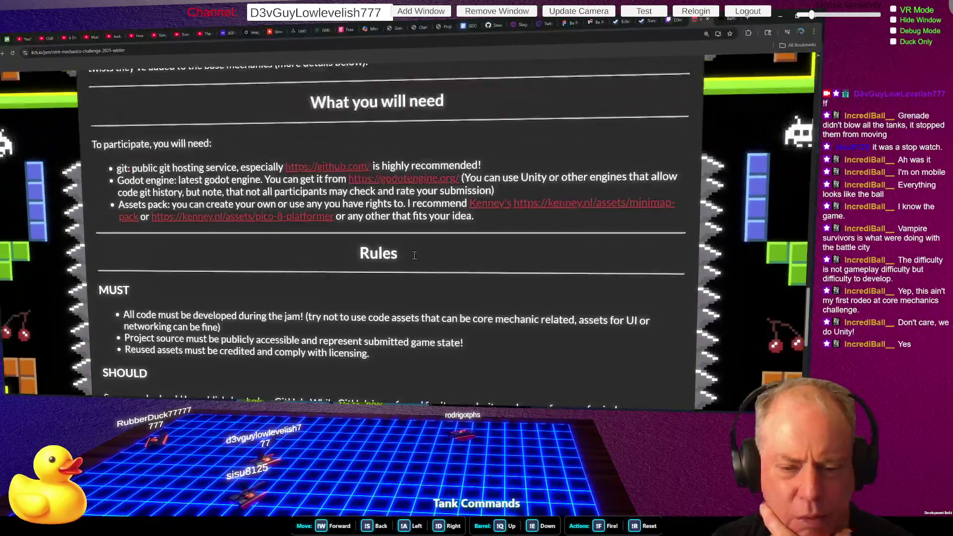
mouse_move(318, 191)
mouse_down()
mouse_move(419, 192)
mouse_move(537, 222)
mouse_up()
scroll(549, 215, down, 2)
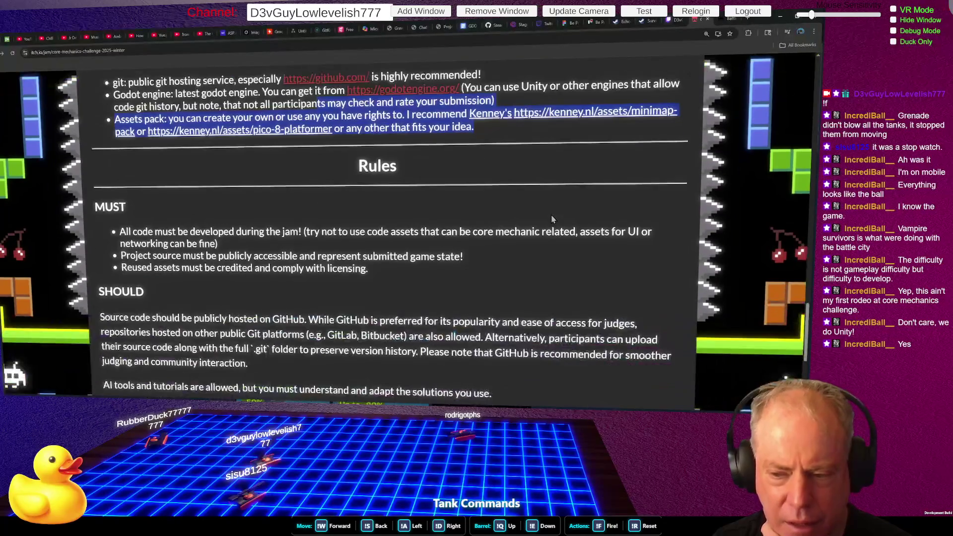
scroll(500, 207, up, 2)
click(517, 216)
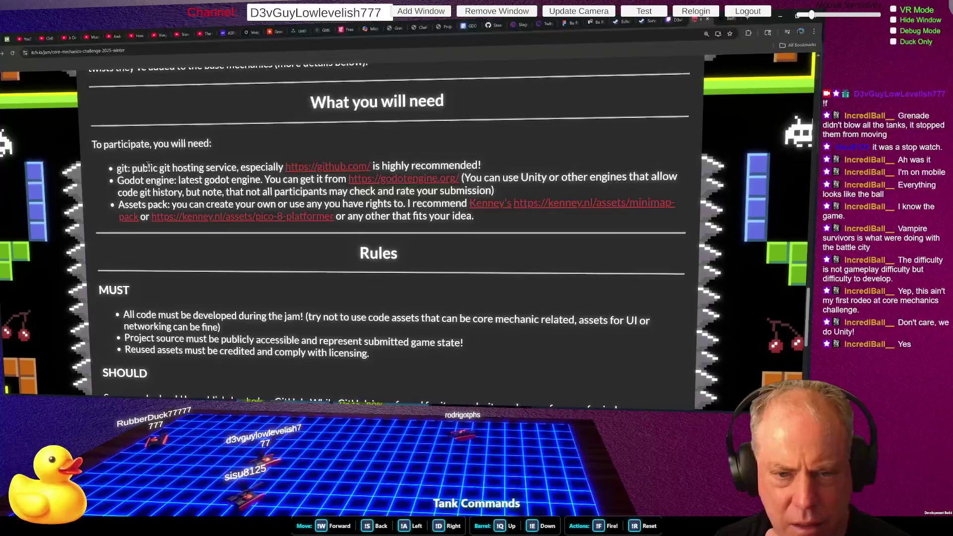
Step: Scroll back up to the How It Works section
scroll(436, 194, down, 3)
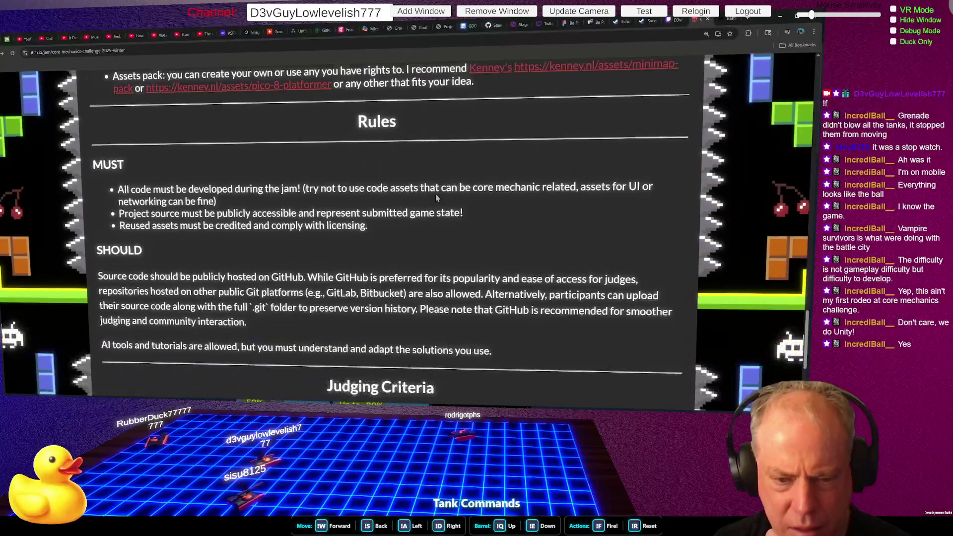
scroll(437, 197, down, 1)
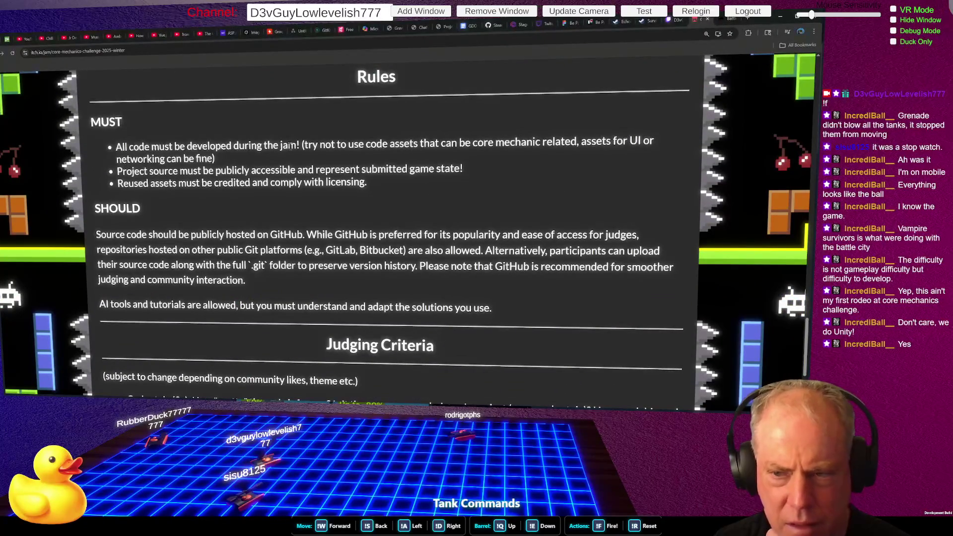
scroll(434, 213, up, 6)
scroll(434, 215, up, 4)
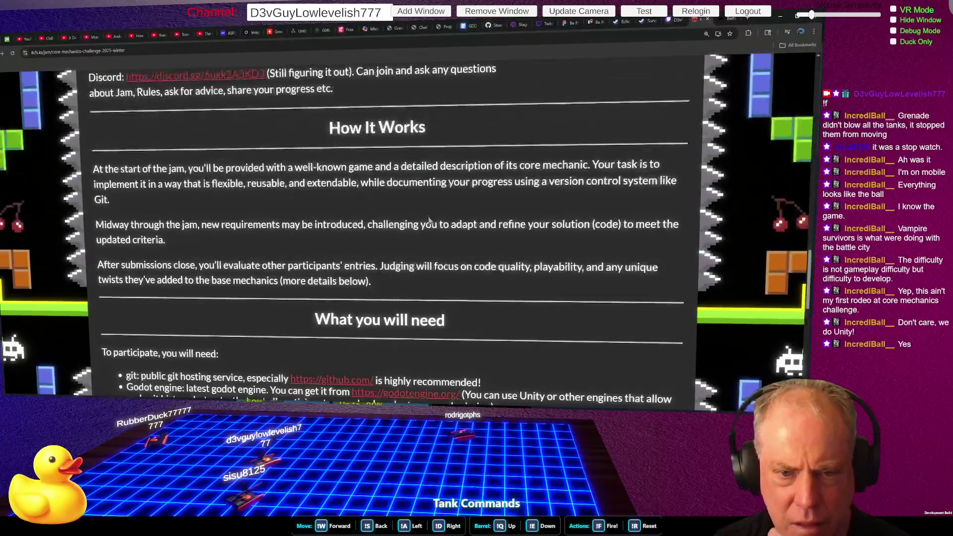
scroll(193, 286, up, 3)
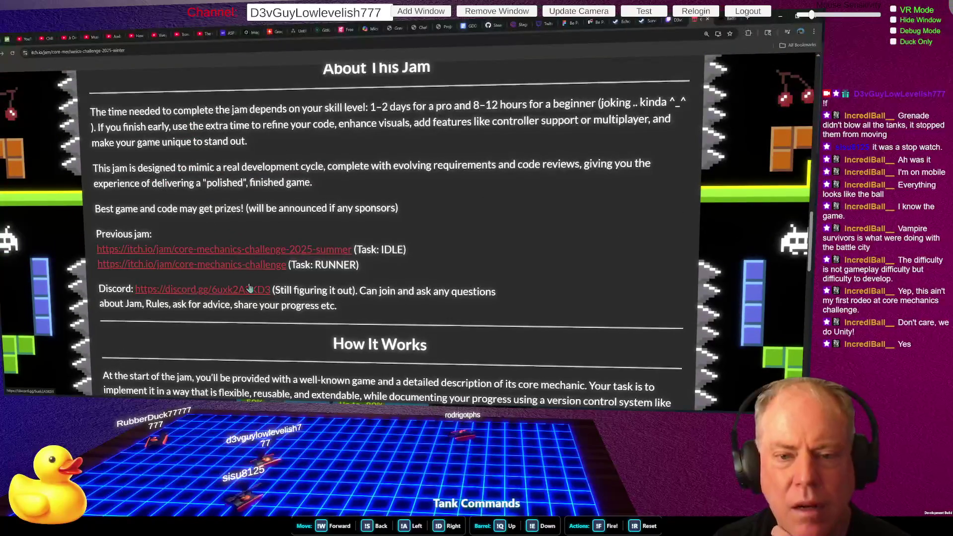
scroll(250, 288, up, 1)
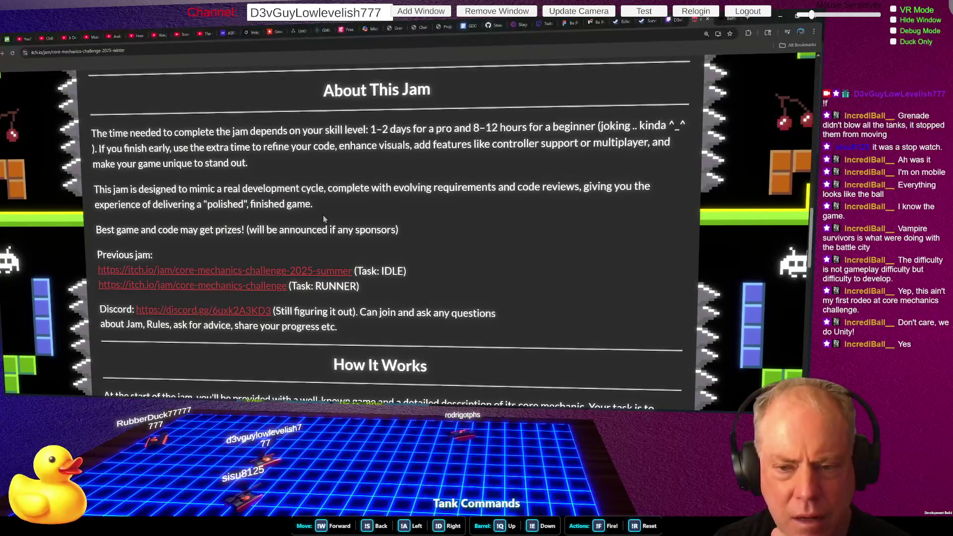
scroll(343, 230, down, 3)
scroll(344, 230, down, 2)
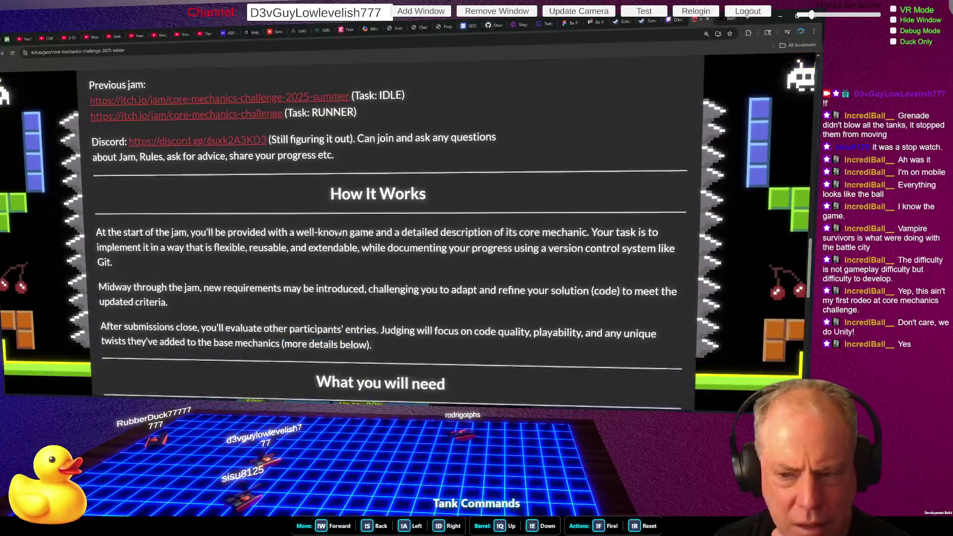
scroll(209, 214, down, 2)
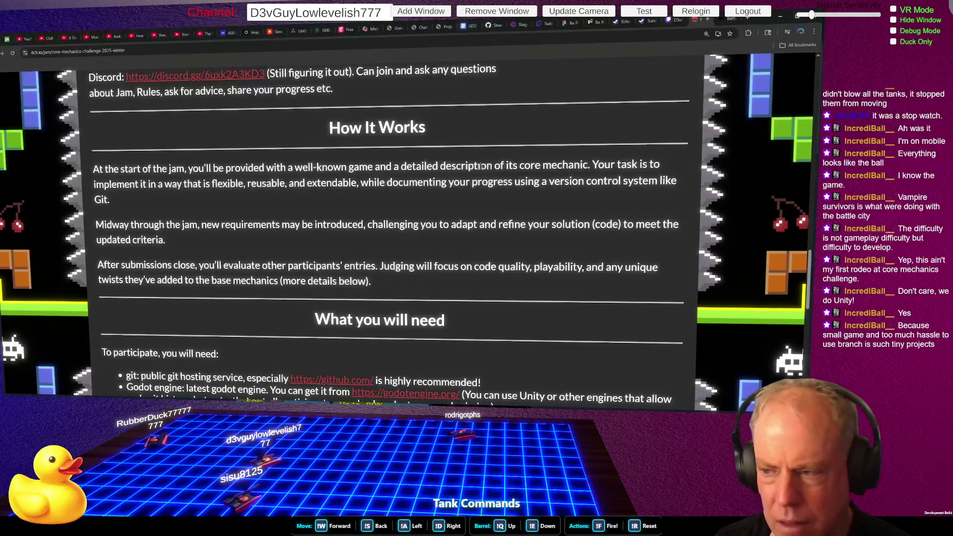
drag(591, 164, 622, 200)
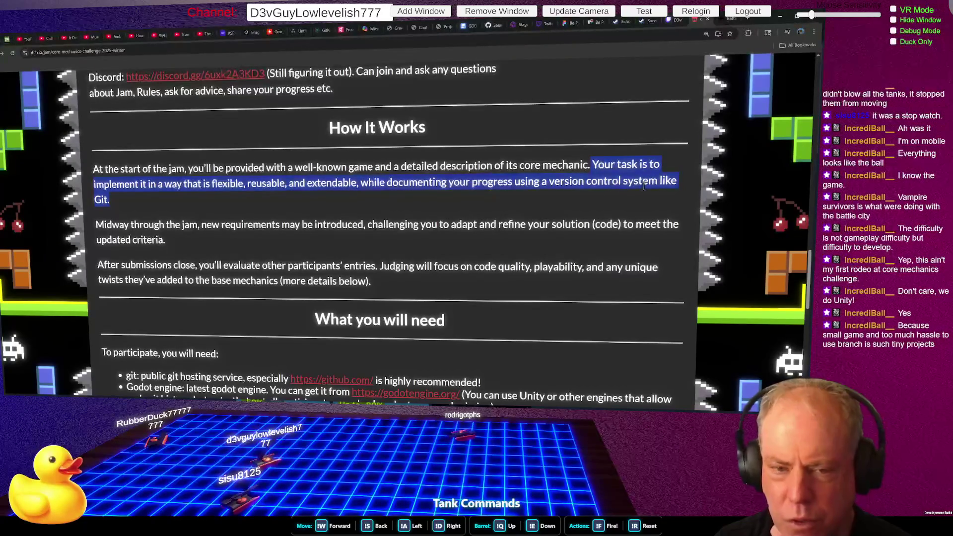
click(197, 225)
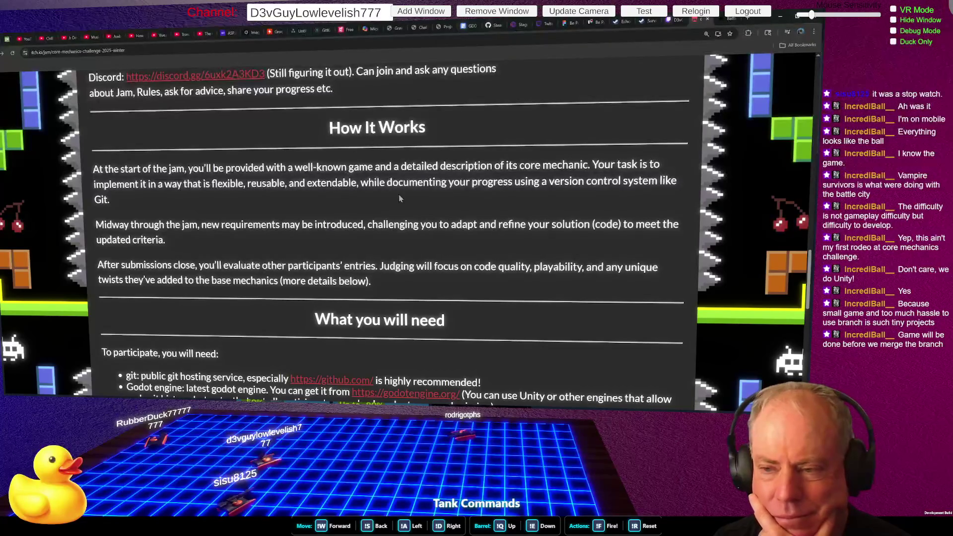
drag(361, 183, 665, 184)
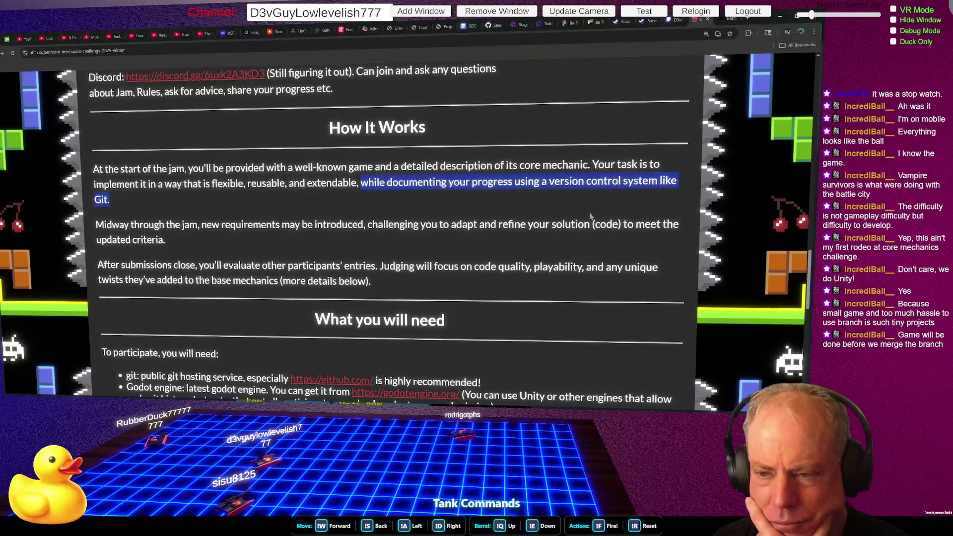
click(493, 201)
scroll(424, 203, down, 10)
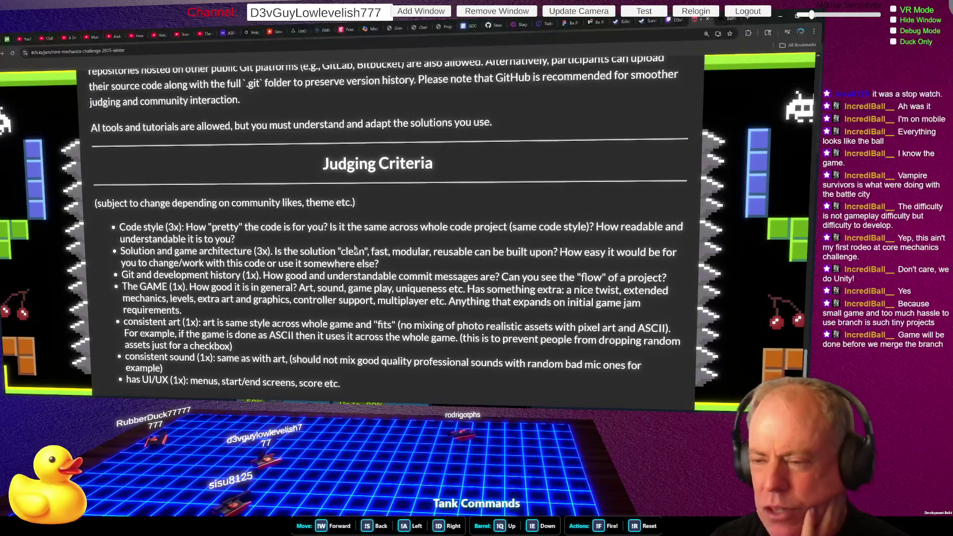
Step: Highlight the Code style criterion's consistency and readability questions
mouse_move(332, 227)
mouse_down()
mouse_move(447, 233)
mouse_move(417, 252)
mouse_move(420, 244)
mouse_up()
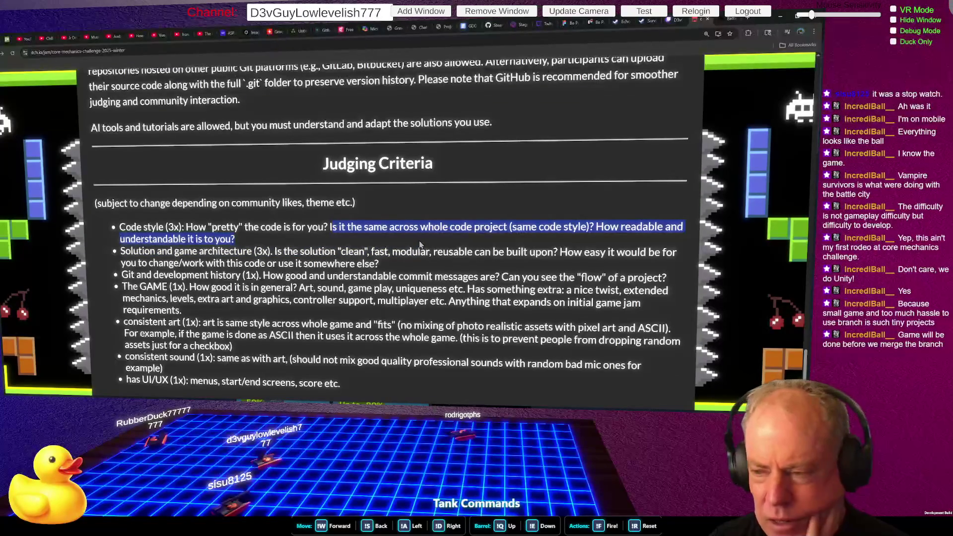
click(390, 240)
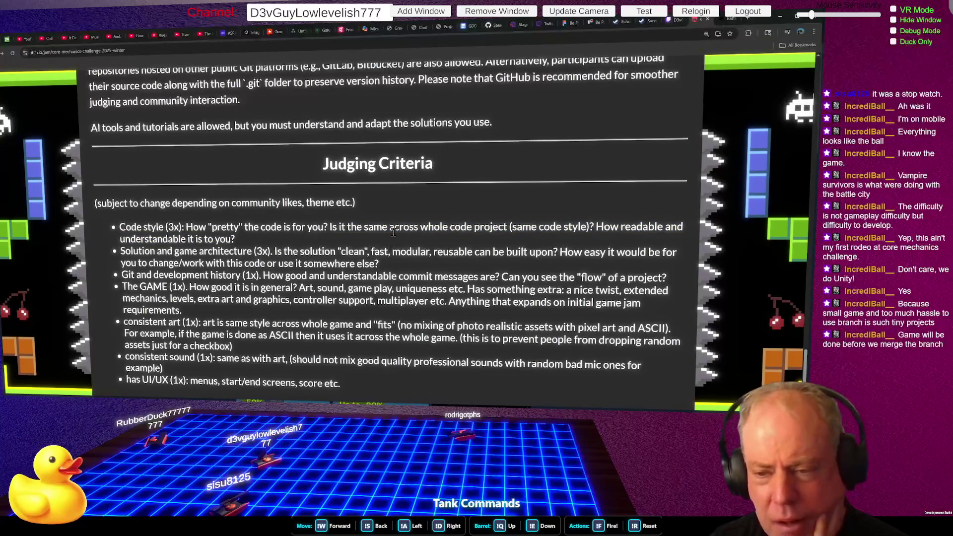
mouse_move(330, 227)
mouse_down()
mouse_move(629, 228)
mouse_move(283, 253)
mouse_move(237, 240)
mouse_up()
click(623, 245)
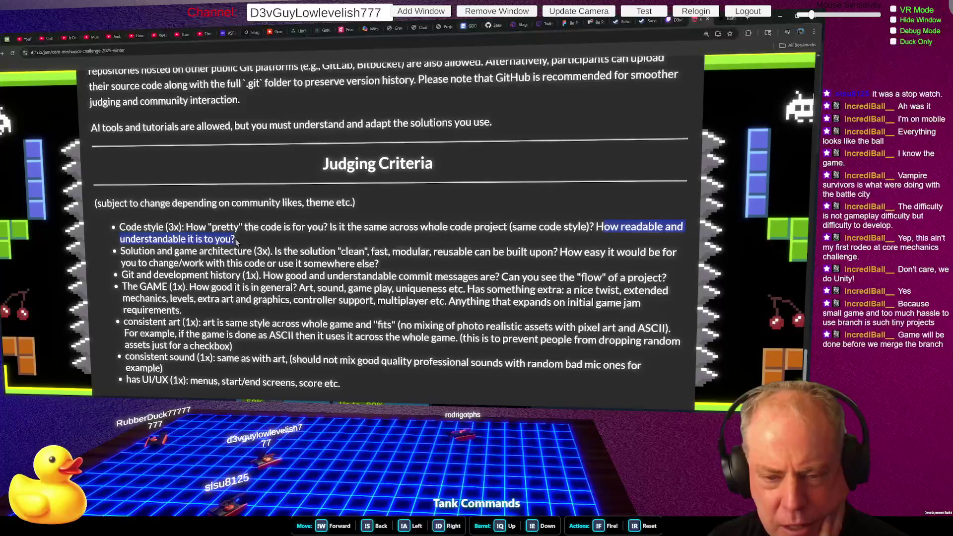
click(122, 252)
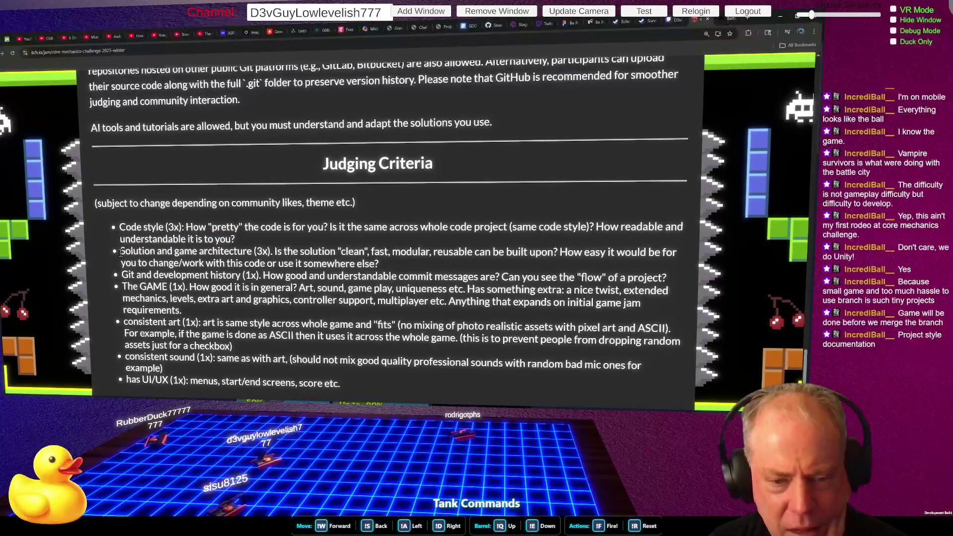
Step: Highlight the Solution and game architecture criterion, then Git and development history (1x)
drag(121, 252, 559, 252)
click(296, 249)
click(421, 259)
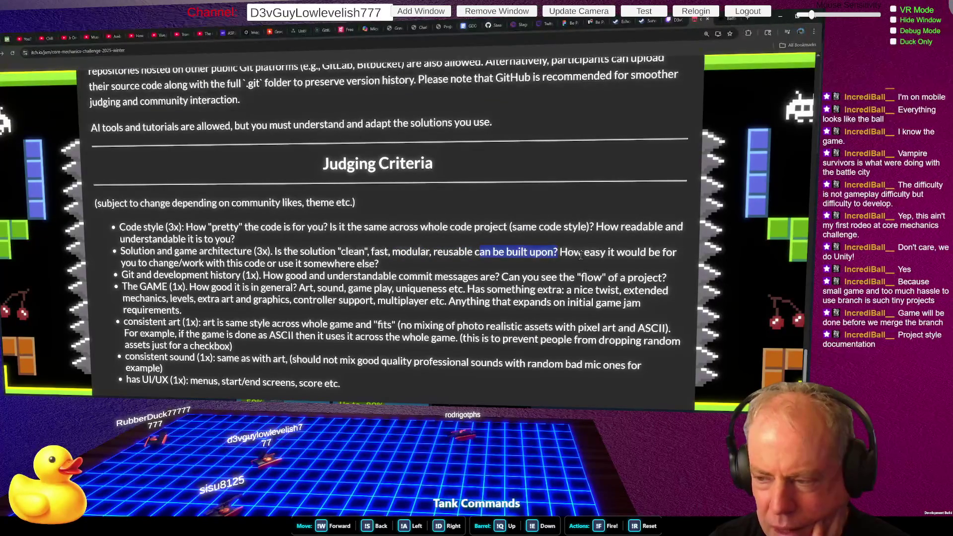
click(621, 256)
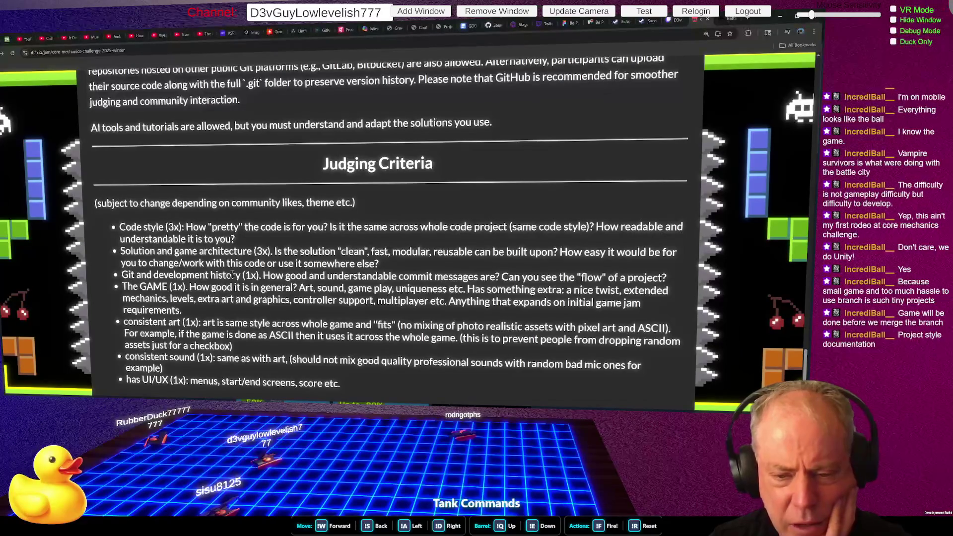
drag(122, 275, 664, 279)
click(254, 275)
click(540, 278)
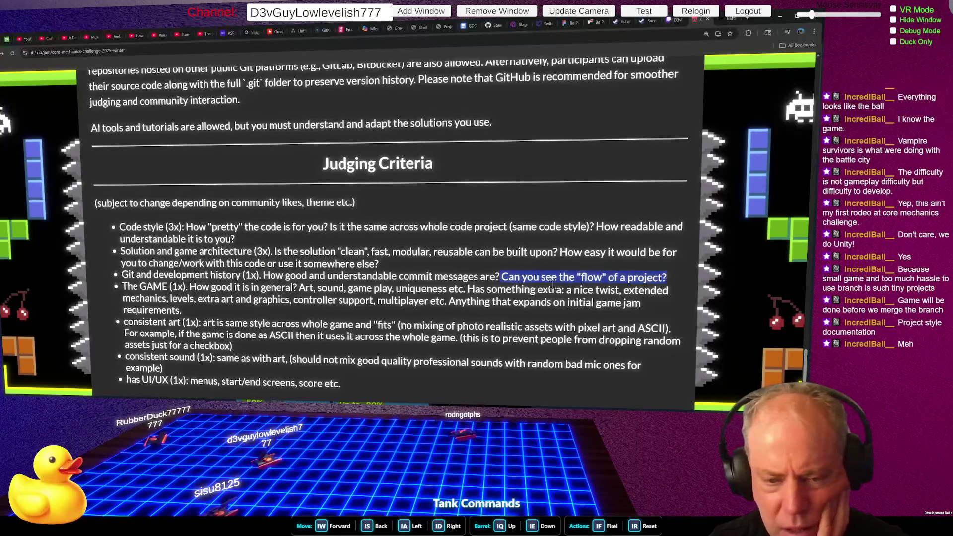
click(279, 291)
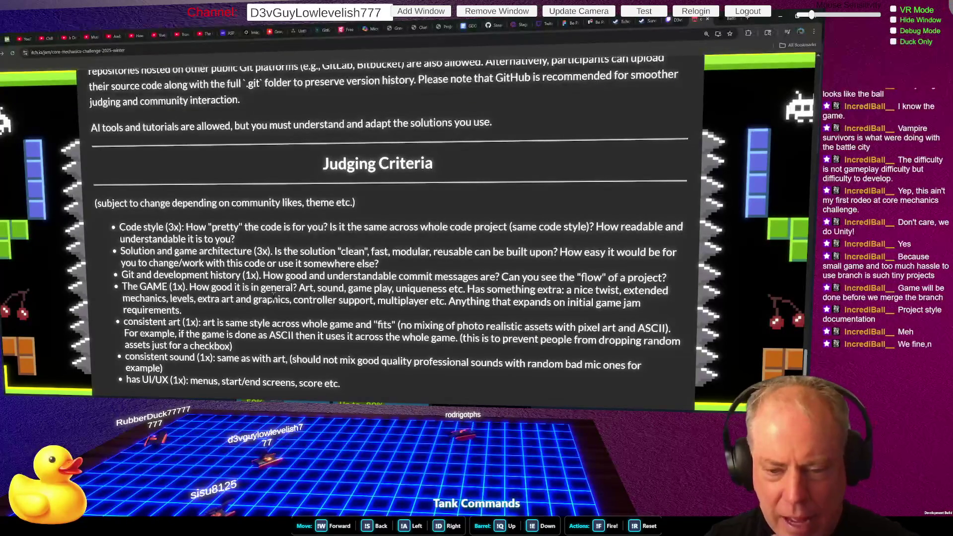
drag(316, 297, 449, 289)
drag(300, 288, 467, 290)
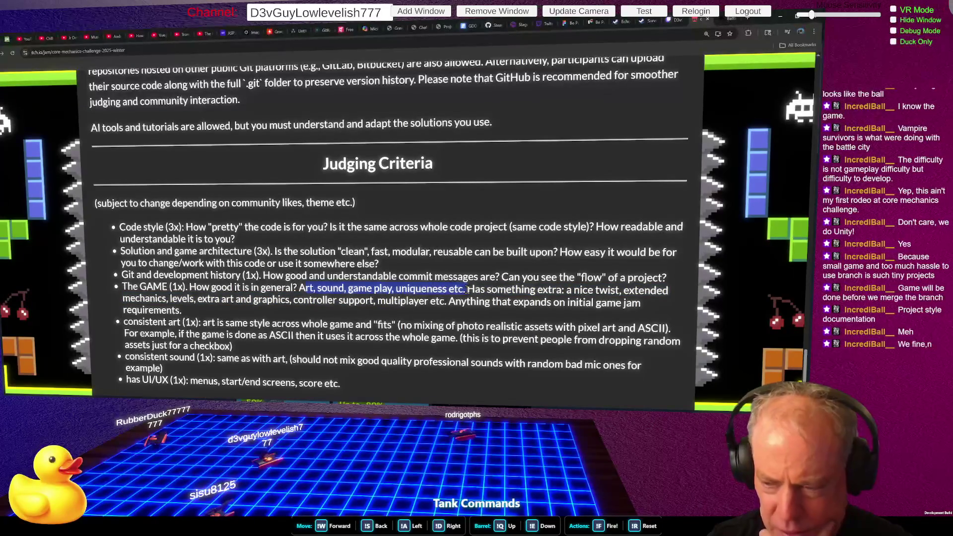
click(514, 291)
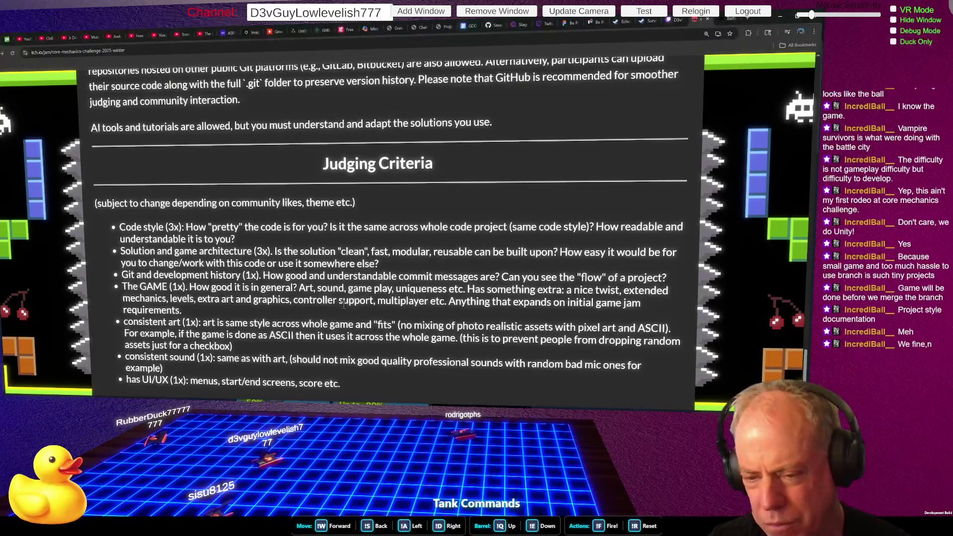
drag(293, 300, 375, 300)
double_click(393, 300)
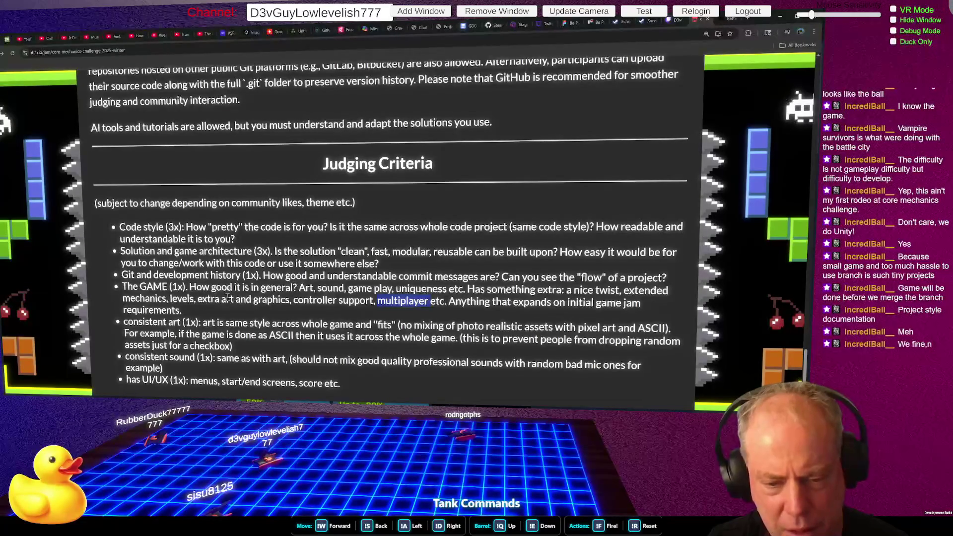
drag(123, 322, 261, 324)
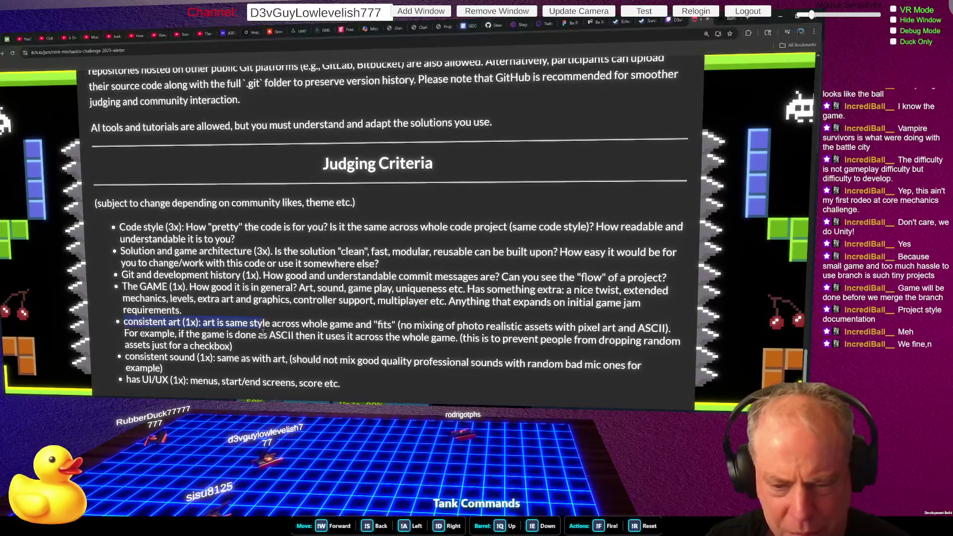
mouse_move(203, 323)
mouse_down()
mouse_move(382, 318)
mouse_move(373, 325)
mouse_move(654, 330)
mouse_move(677, 317)
mouse_up()
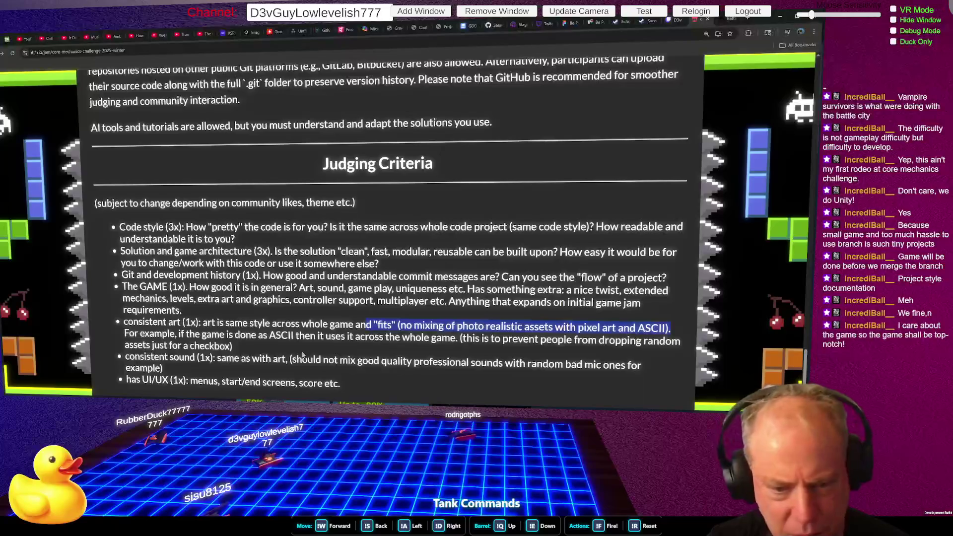
click(283, 316)
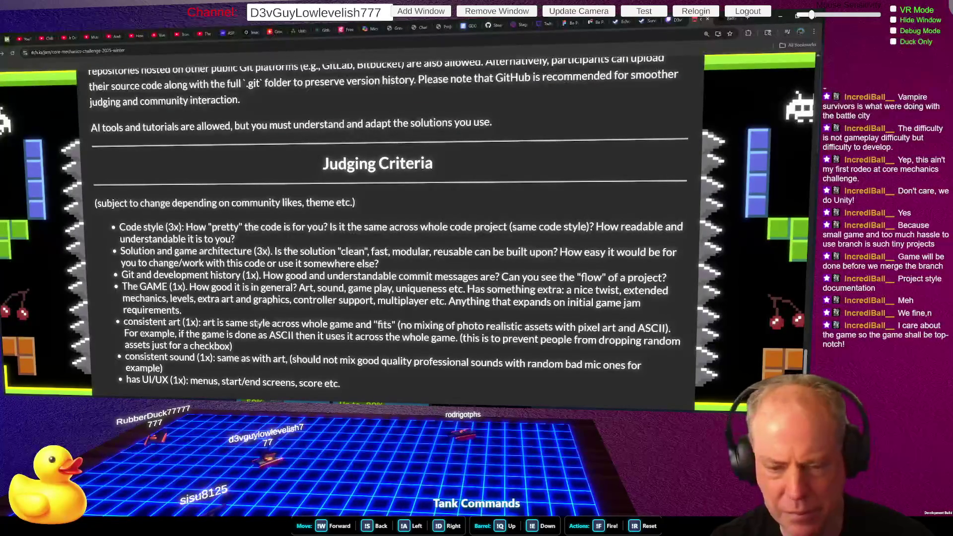
mouse_move(133, 358)
mouse_down()
mouse_move(507, 362)
mouse_move(268, 359)
mouse_up()
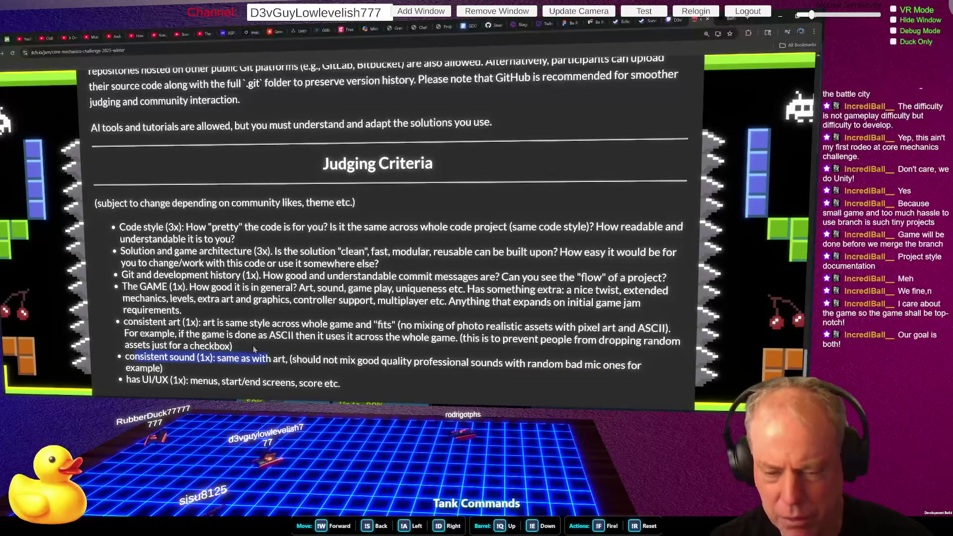
click(126, 358)
drag(126, 357, 434, 360)
click(348, 361)
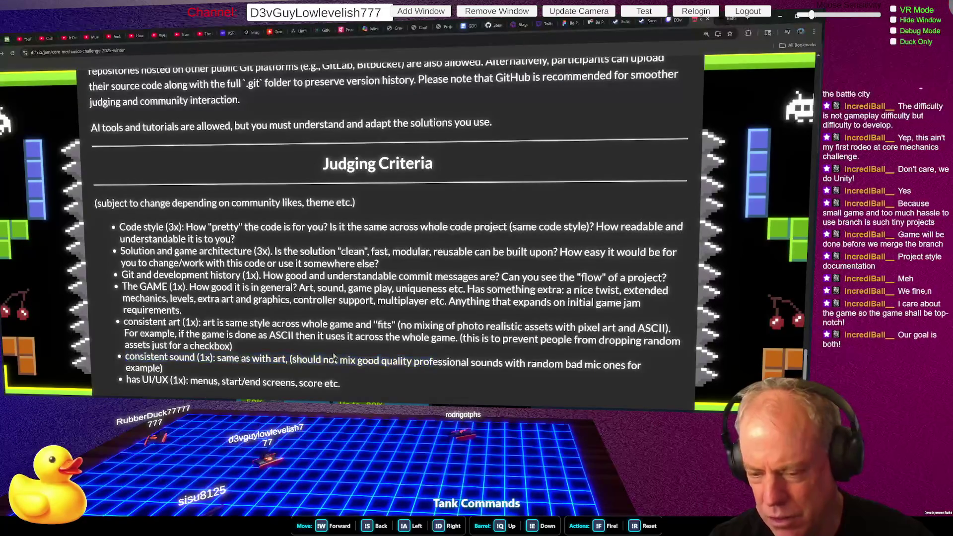
drag(294, 359, 624, 366)
click(274, 366)
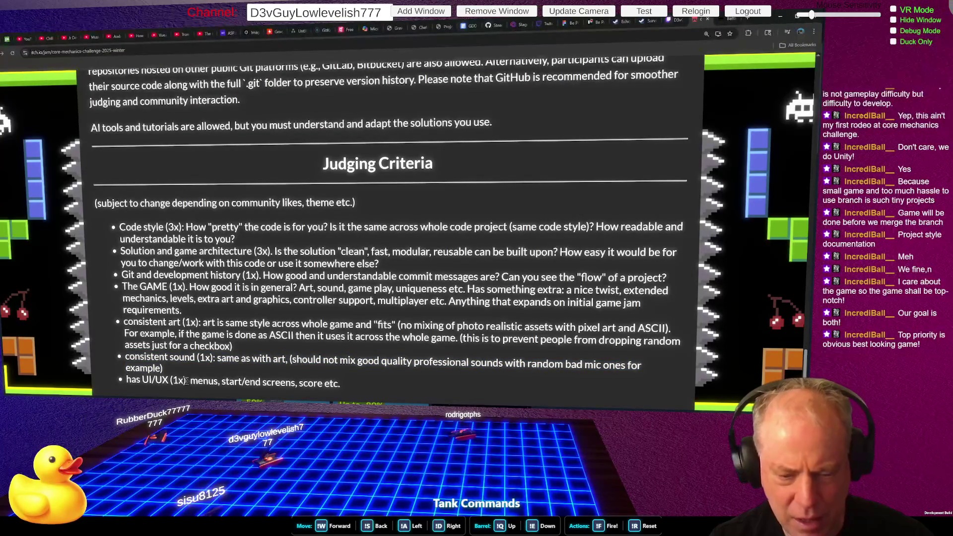
drag(170, 382, 343, 387)
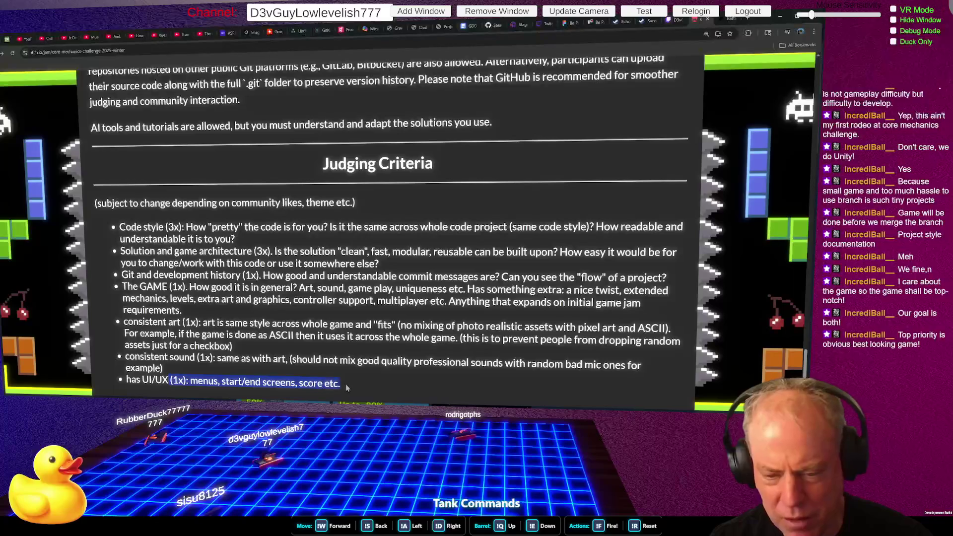
click(344, 369)
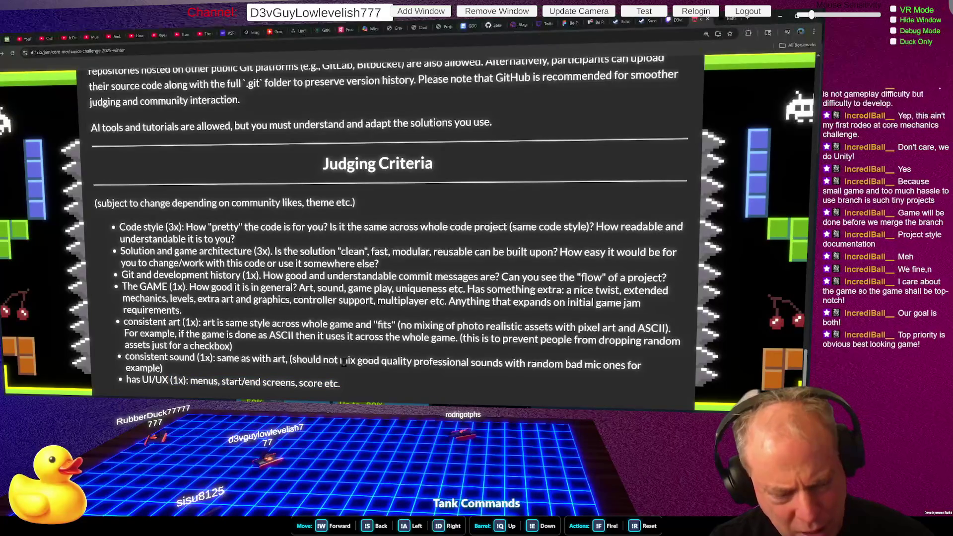
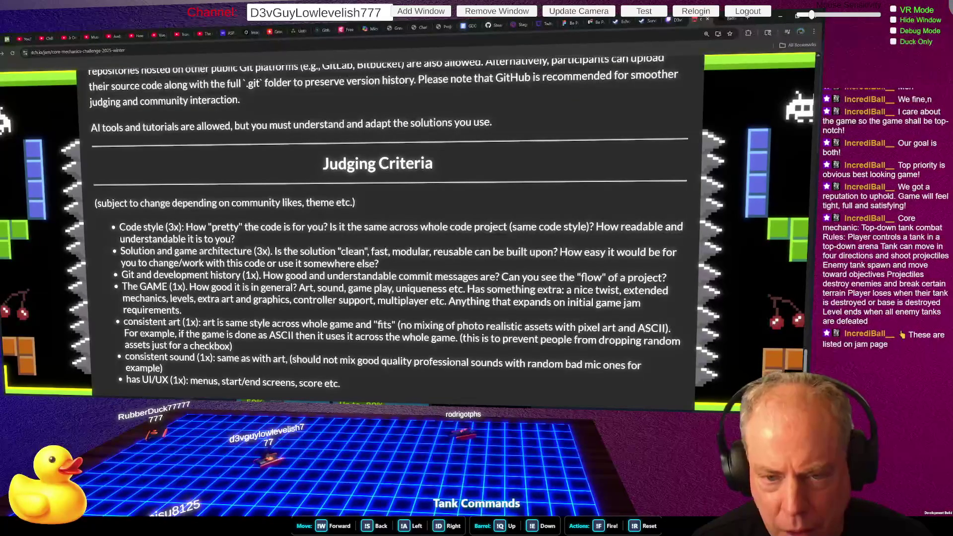
Step: Zoom the jam page out and highlight the Battle City core mechanic and rule lines
key(ctrl+0)
mouse_move(198, 201)
mouse_down()
mouse_move(351, 244)
mouse_move(361, 281)
mouse_up()
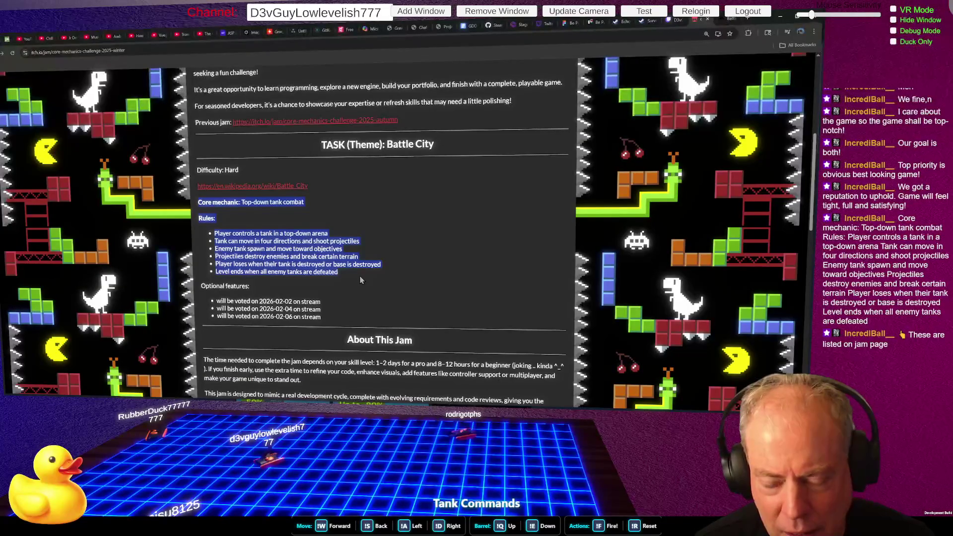
click(268, 236)
drag(199, 203, 295, 213)
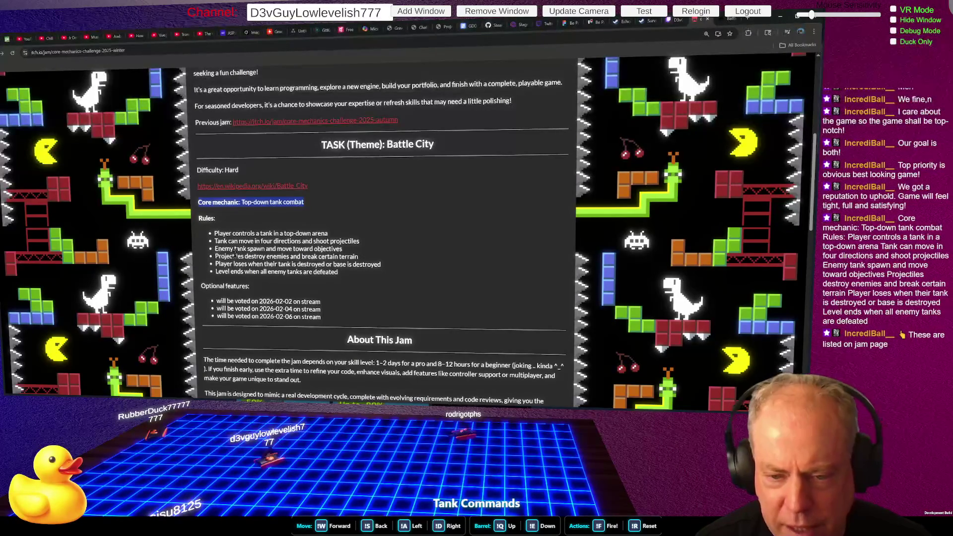
drag(215, 249, 361, 252)
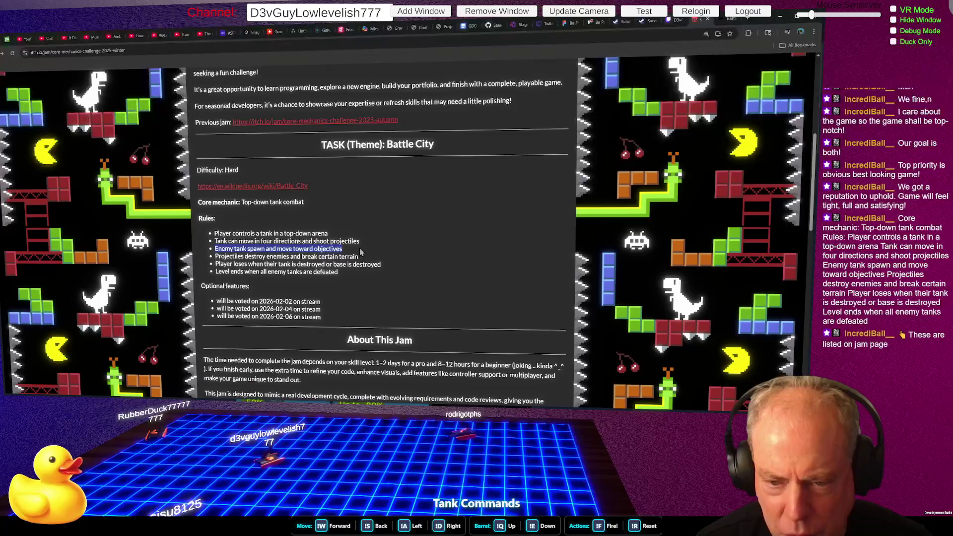
drag(217, 257, 361, 259)
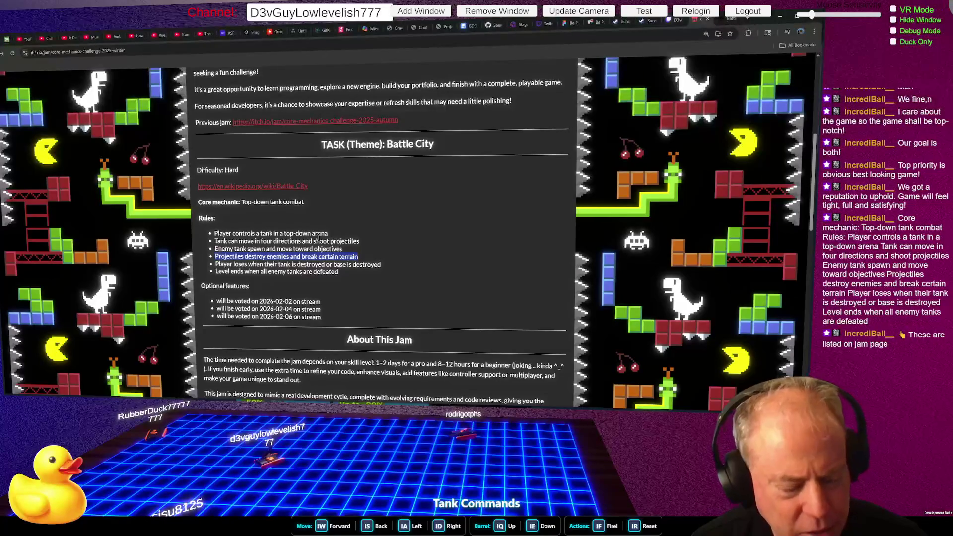
click(292, 266)
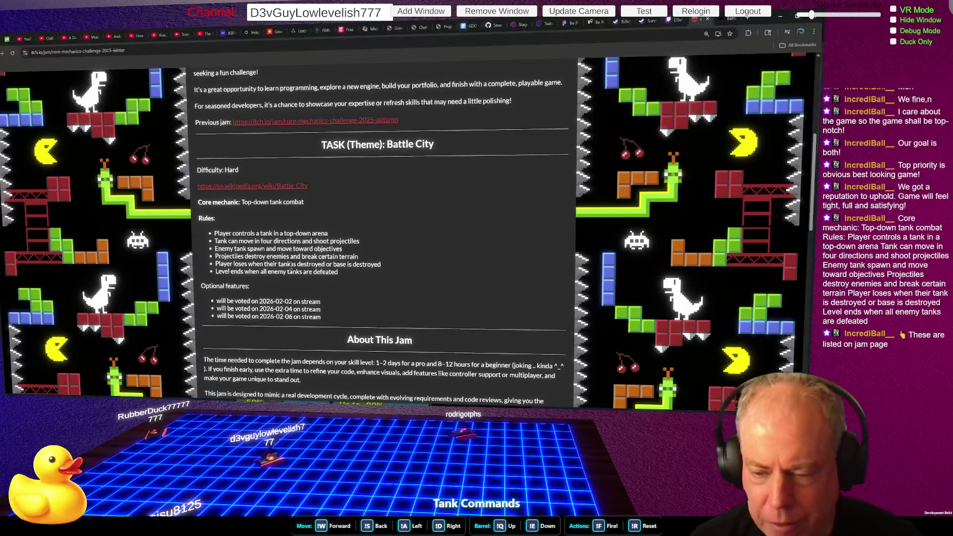
scroll(414, 224, up, 3)
Step: Highlight the Code style judging criterion and its same-code-style question
scroll(415, 224, down, 15)
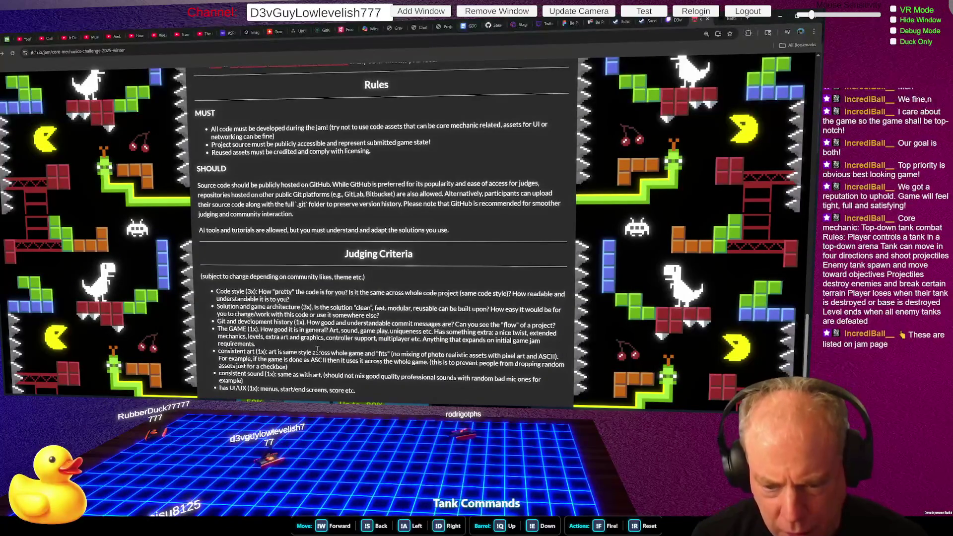
drag(217, 292, 356, 293)
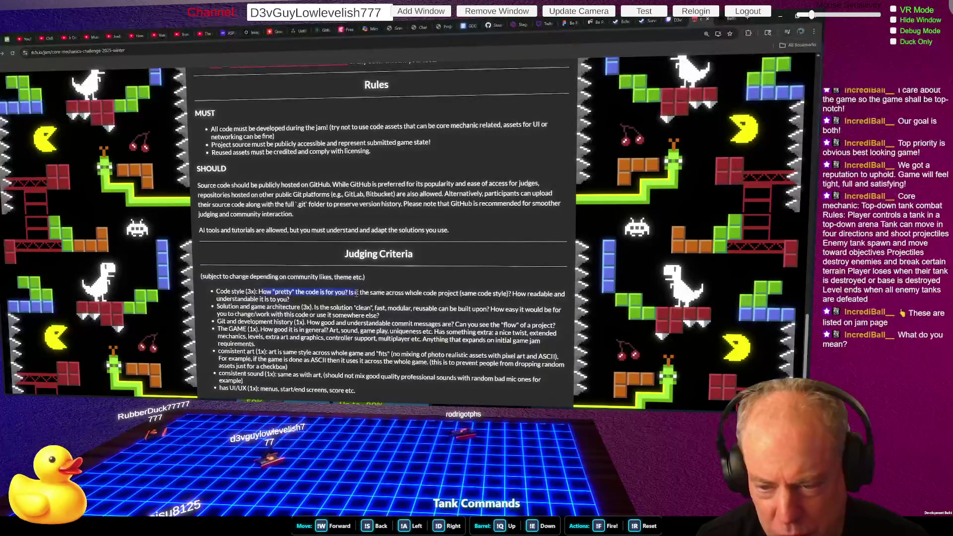
click(370, 304)
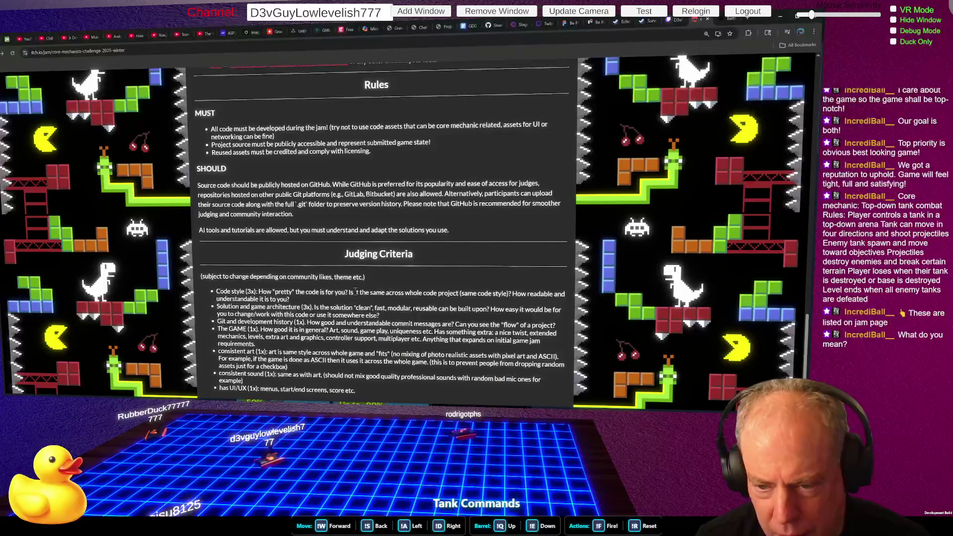
mouse_move(348, 292)
mouse_down()
mouse_move(397, 302)
mouse_move(475, 297)
mouse_up()
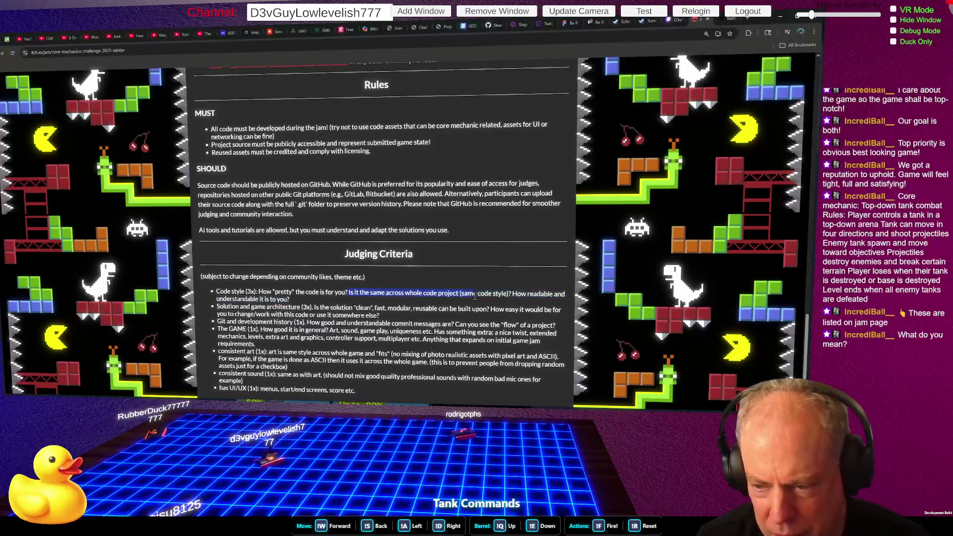
click(380, 302)
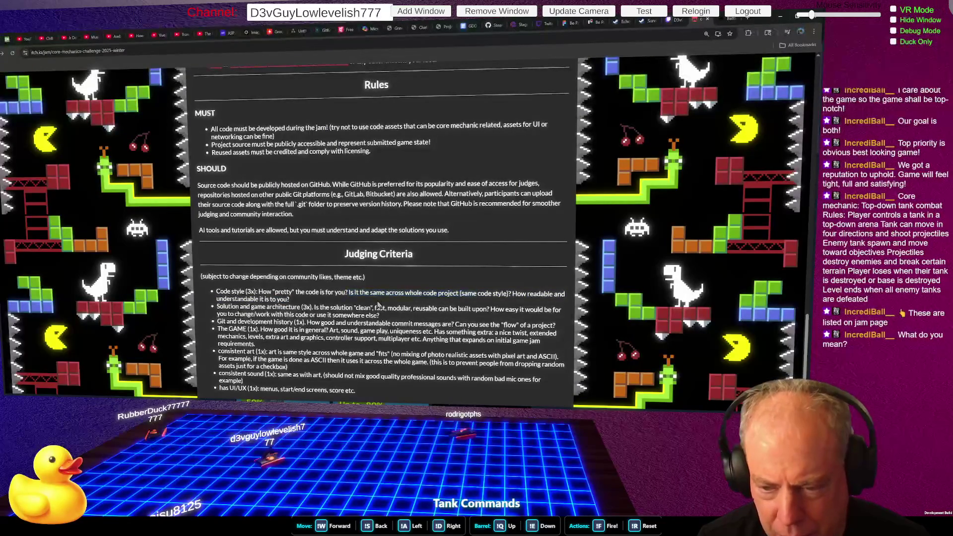
drag(349, 293, 486, 293)
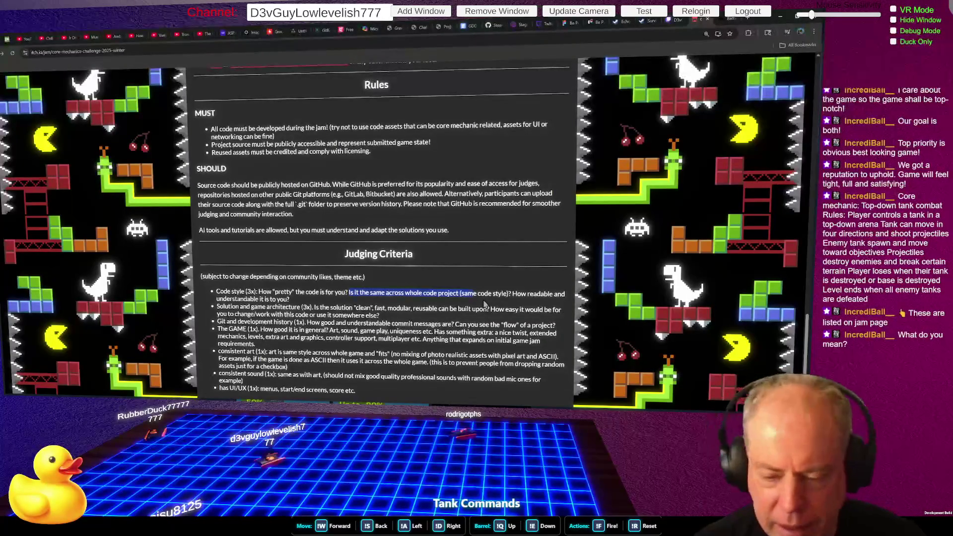
Step: Highlight the Git and development history criterion and the question about the project's flow
drag(217, 322, 518, 324)
click(504, 337)
drag(455, 325, 556, 326)
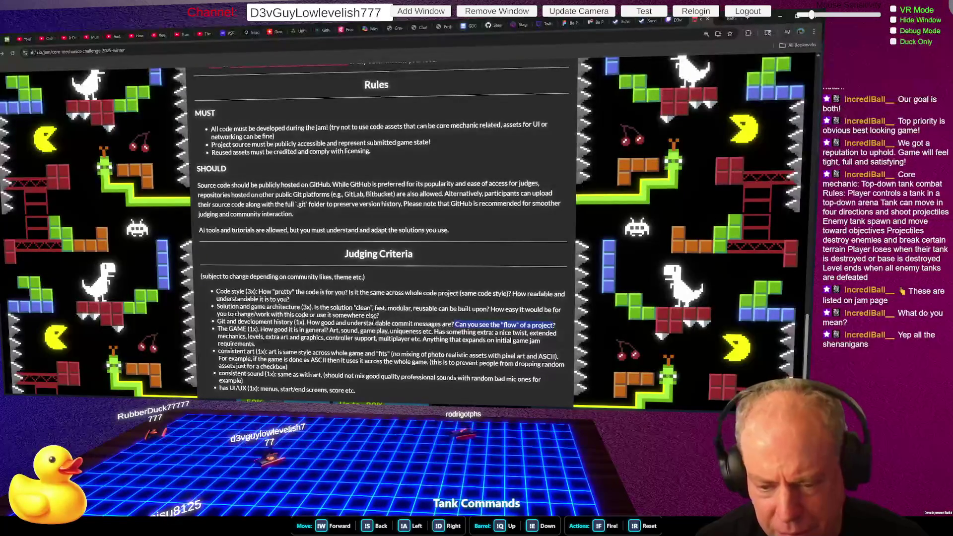
Step: Scroll back to the top of the jam page and switch to the Unity editor
scroll(375, 320, up, 5)
scroll(375, 318, up, 12)
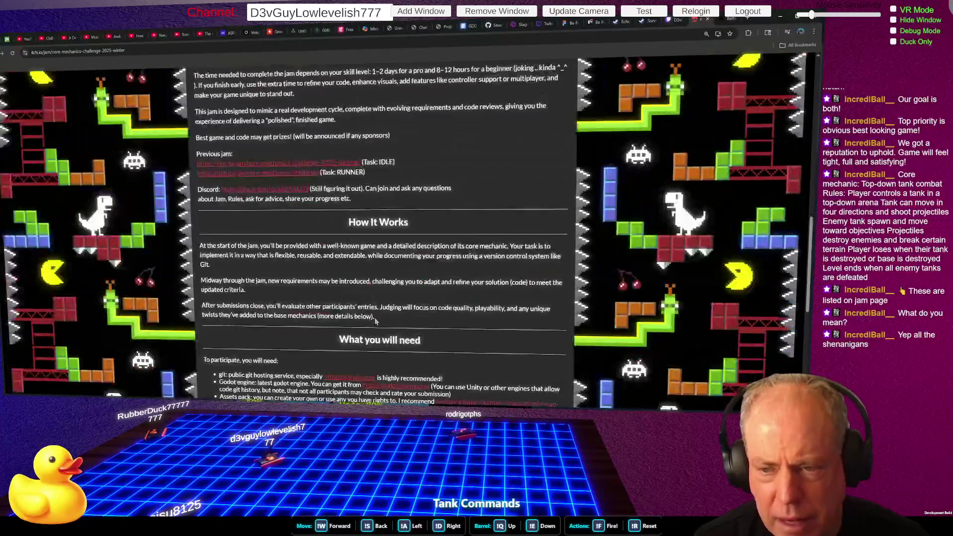
scroll(375, 318, up, 3)
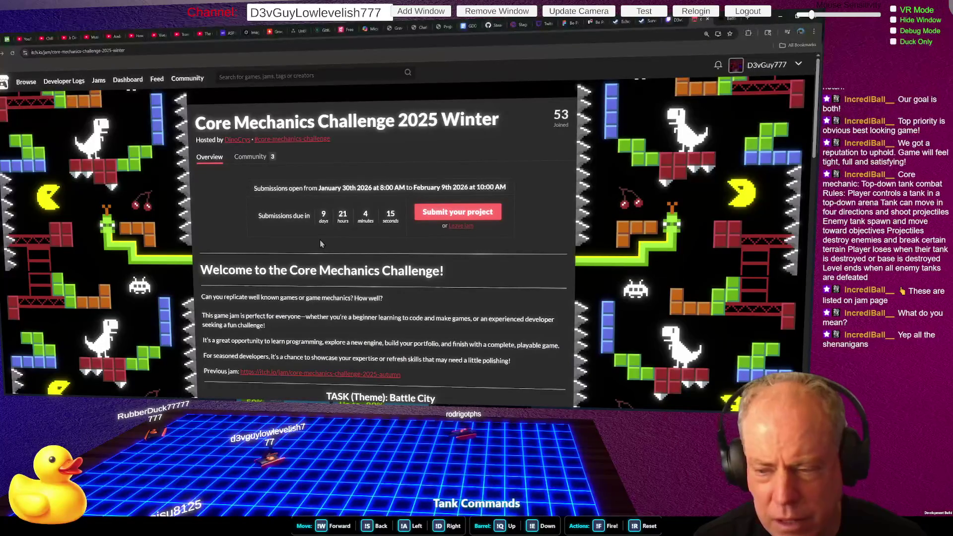
key(alt+Tab)
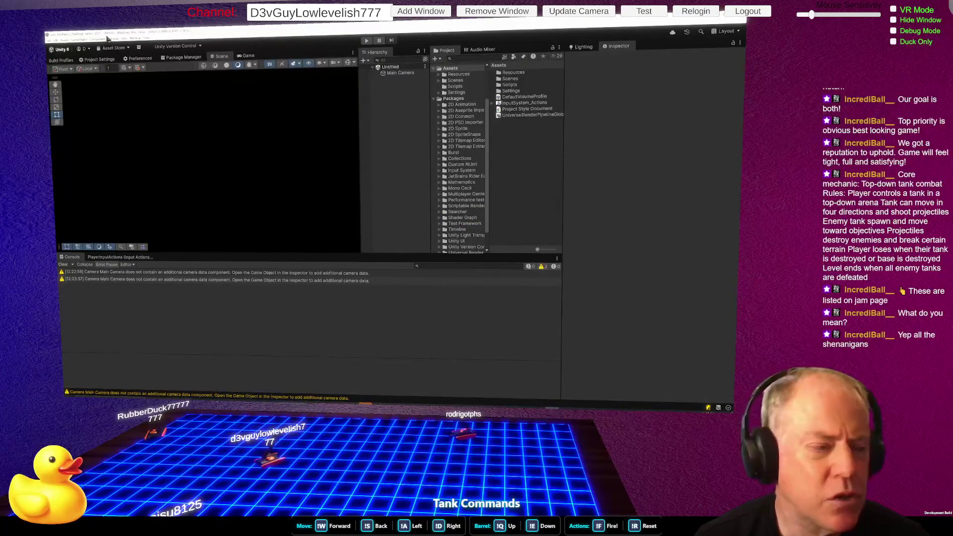
Step: Use Assets > Open C# Project to launch the project's code in Rider
click(64, 40)
click(93, 153)
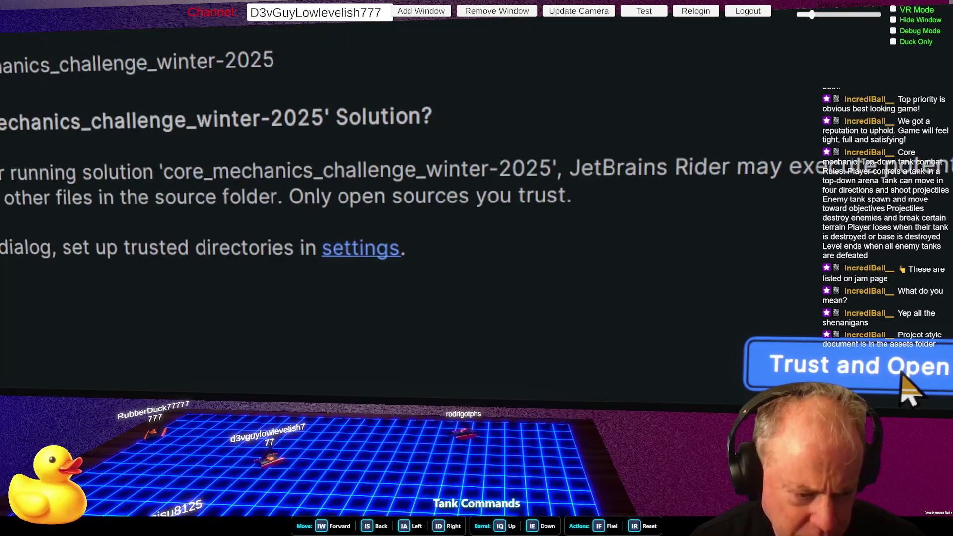
Step: Trust and open the core_mechanics_challenge_winter-2025 solution, dismissing the update and Defender notifications
click(908, 390)
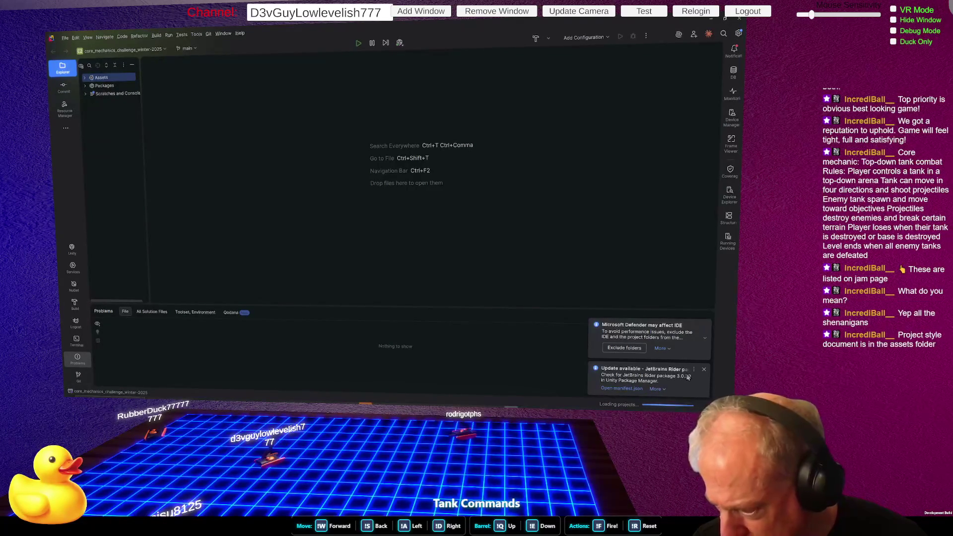
click(705, 371)
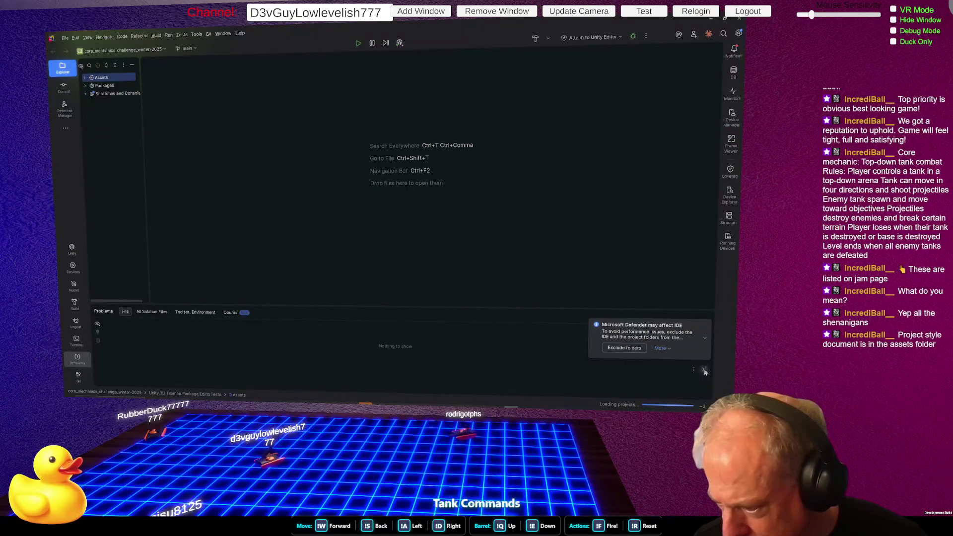
click(704, 368)
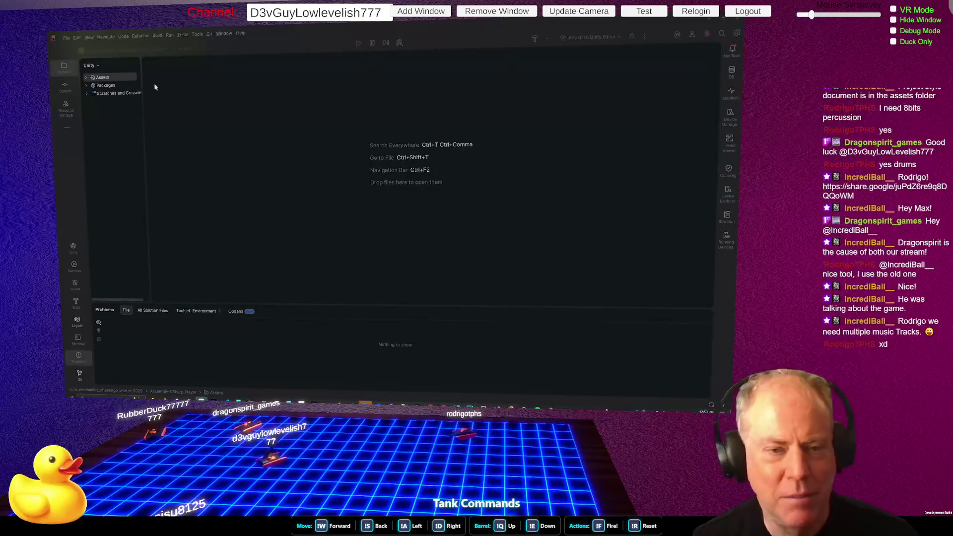
Step: In Rider, expand Assets > Scripts and select the Bullet.cs script
click(85, 78)
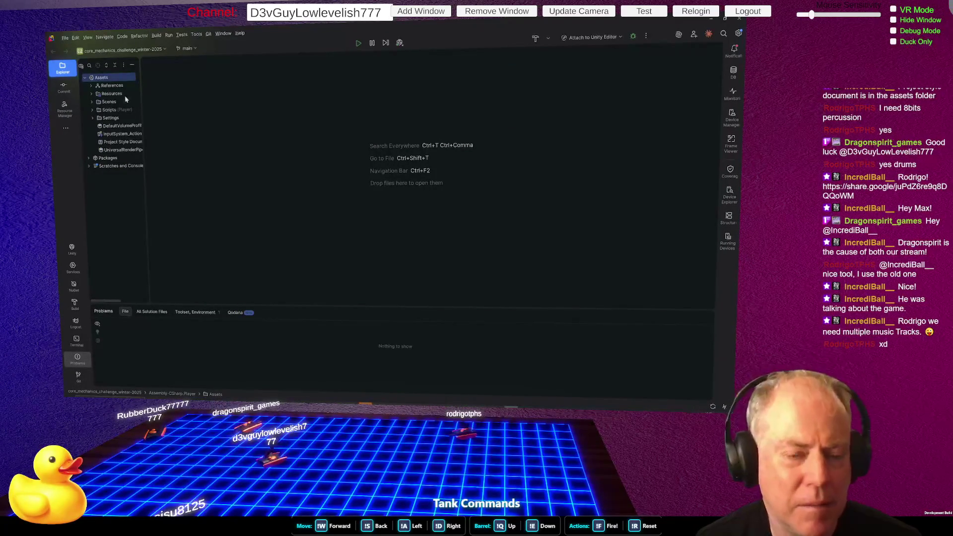
click(93, 111)
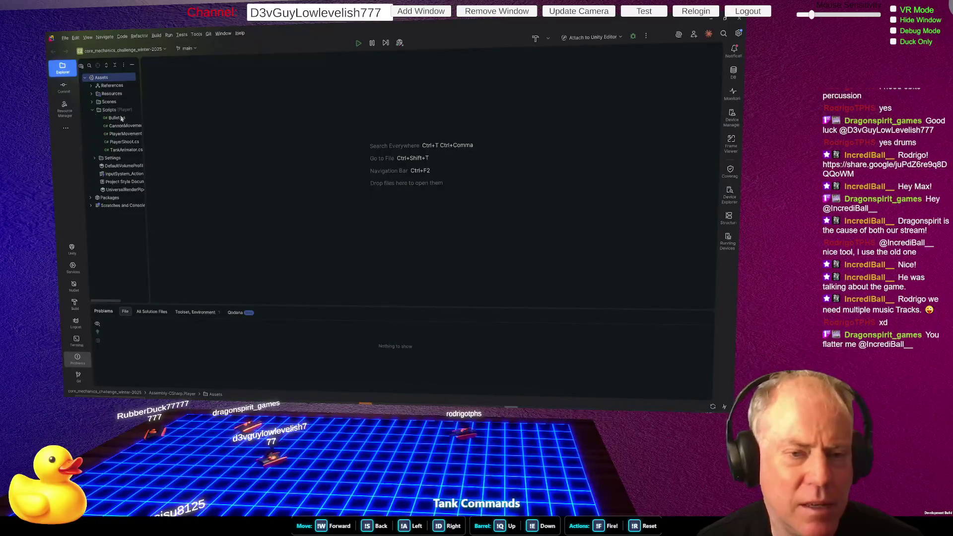
click(120, 119)
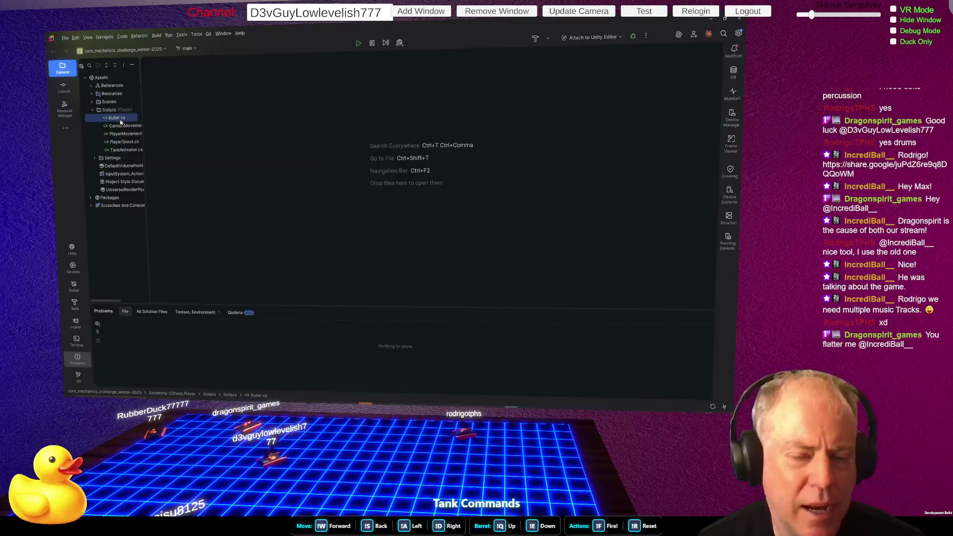
Step: Return to Unity and open the Scenes folder in the Project window
key(alt+Tab)
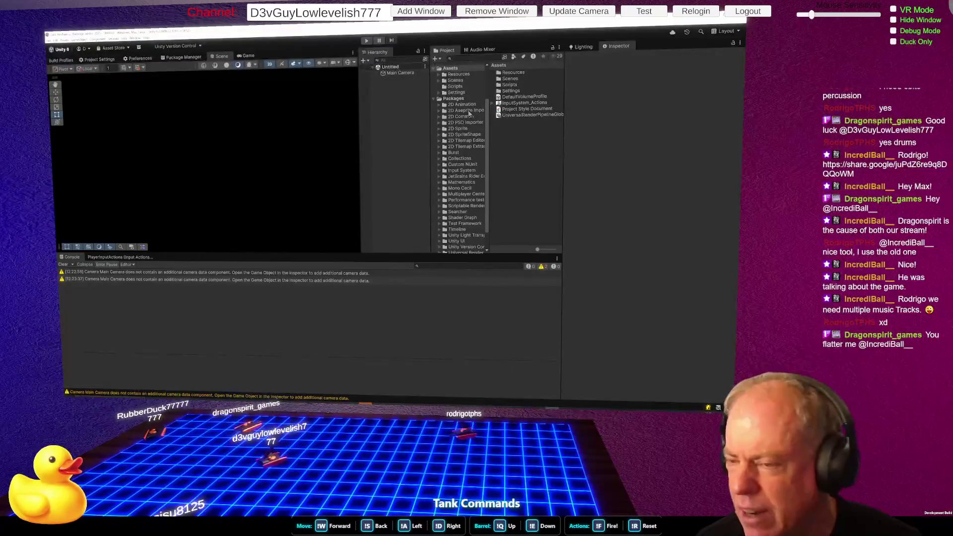
click(514, 85)
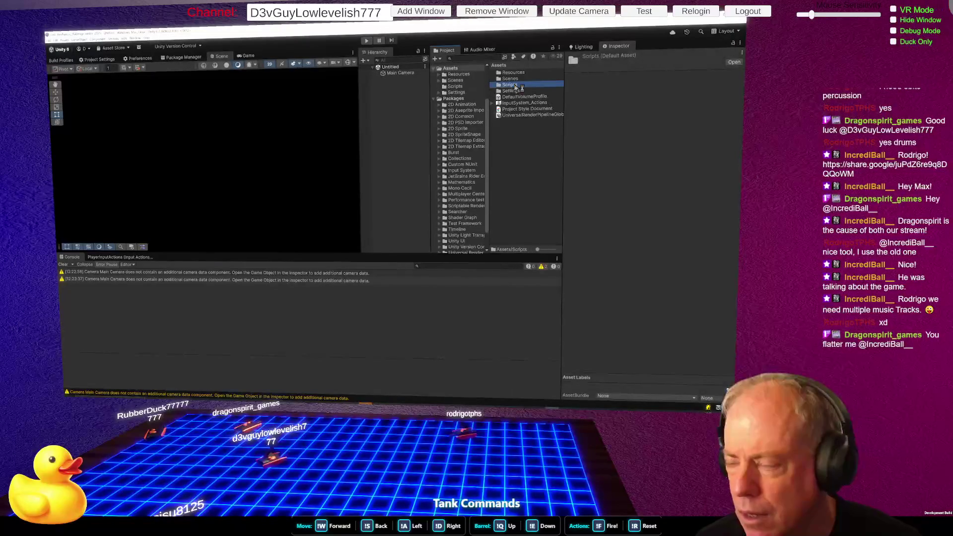
click(515, 80)
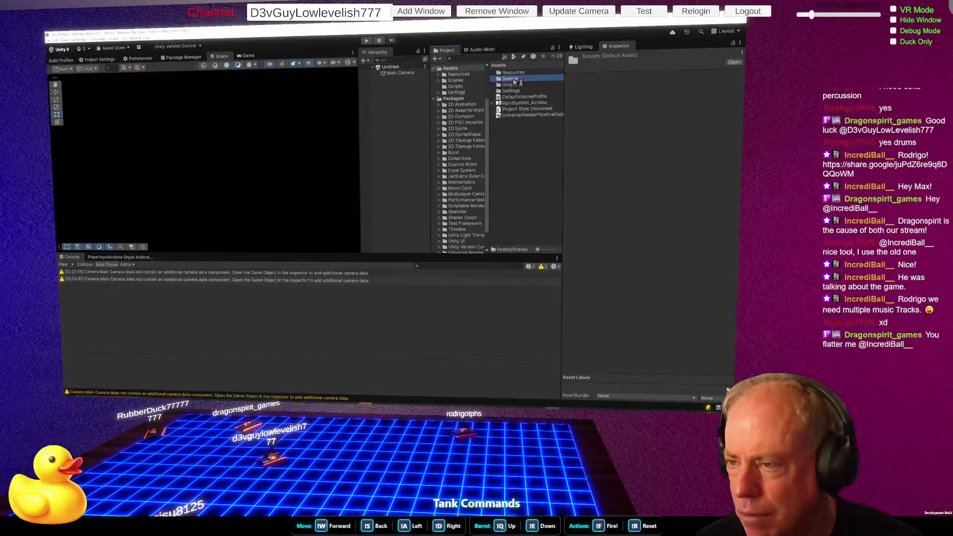
double_click(515, 80)
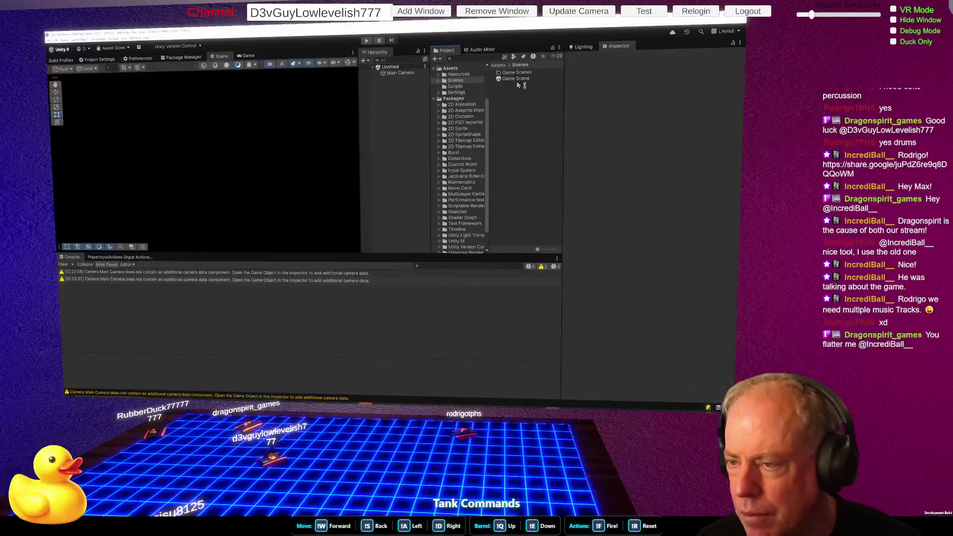
Step: Open the Game Scene and enter play mode
click(515, 81)
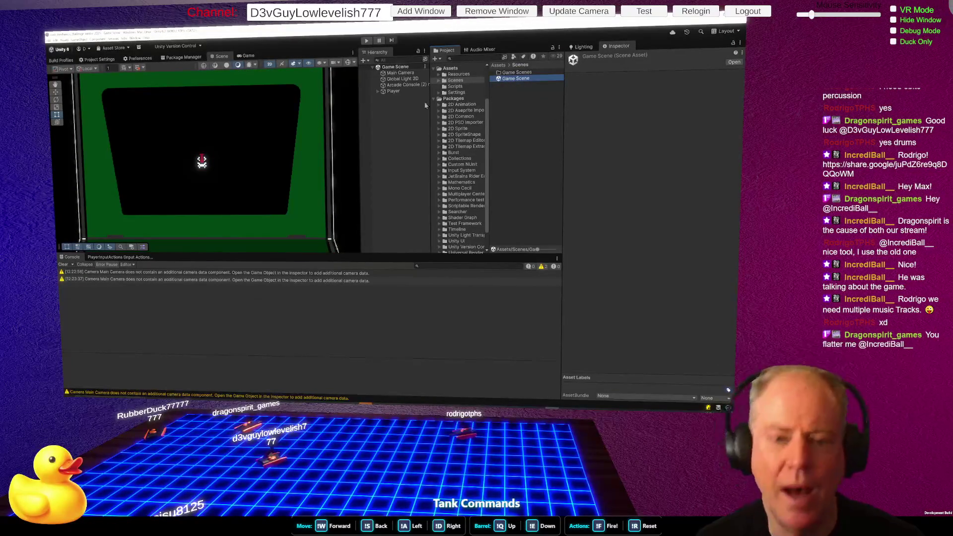
click(368, 40)
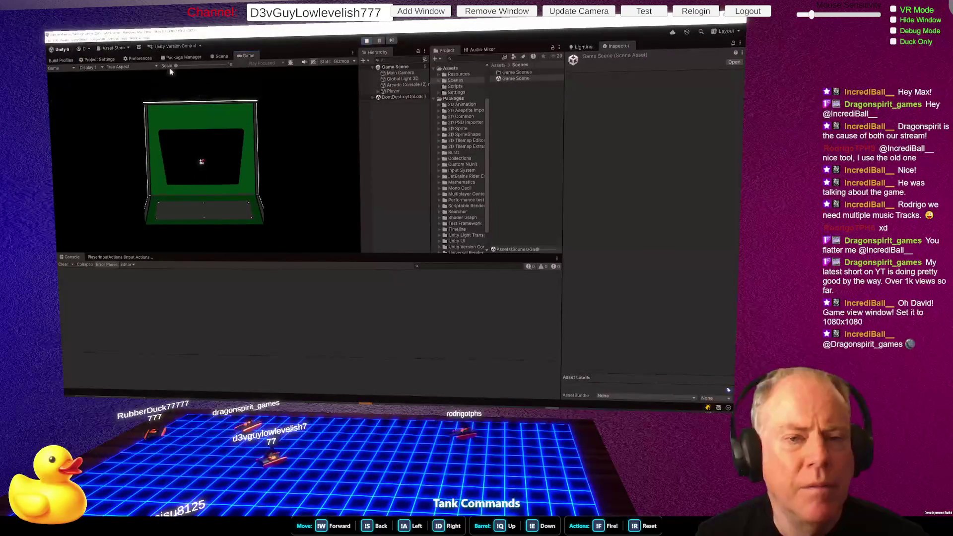
click(154, 67)
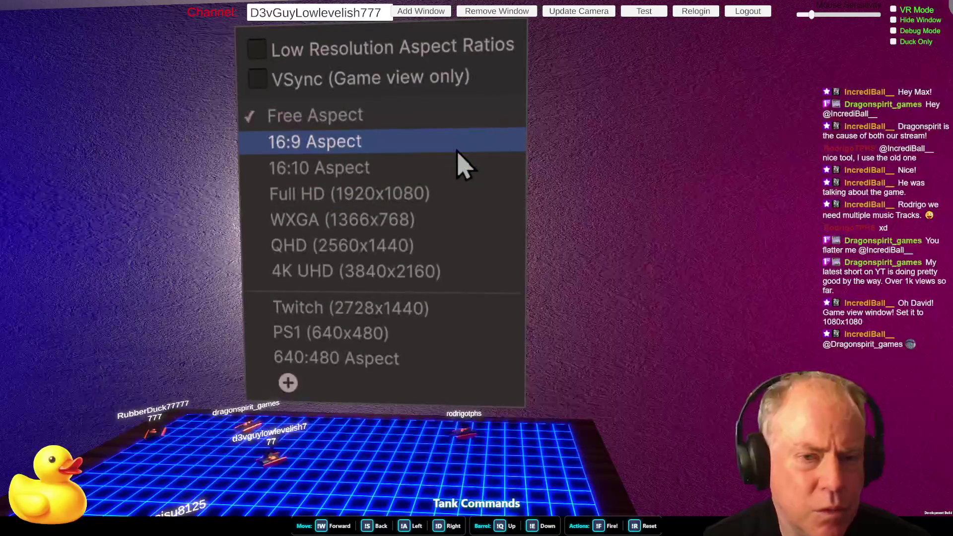
Step: Add a 1080x1080 fixed-resolution preset to the Game view and make it active
click(288, 383)
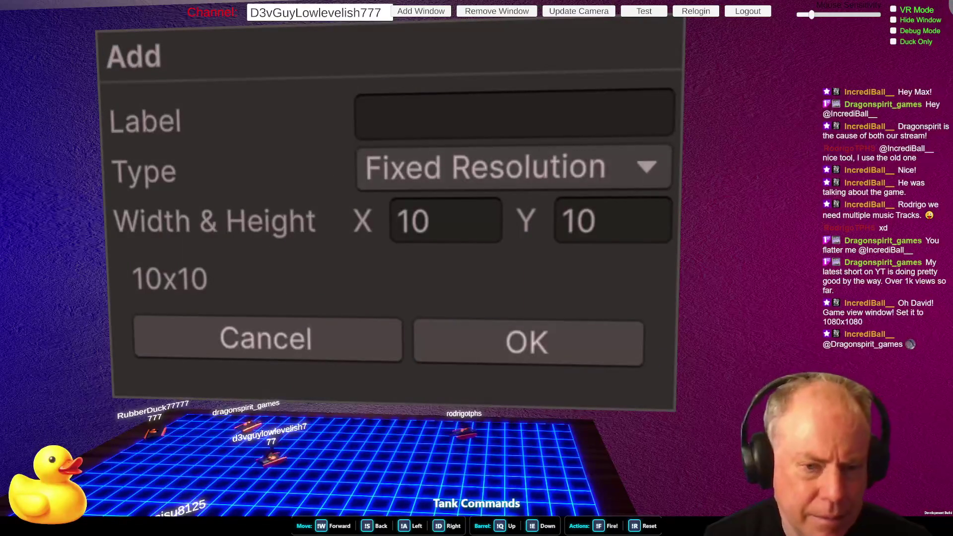
click(464, 224)
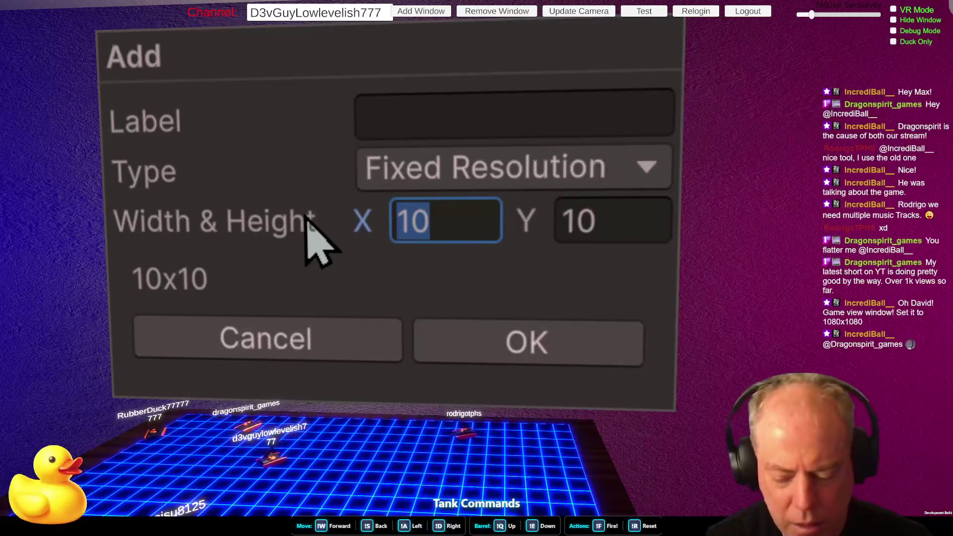
text(10)
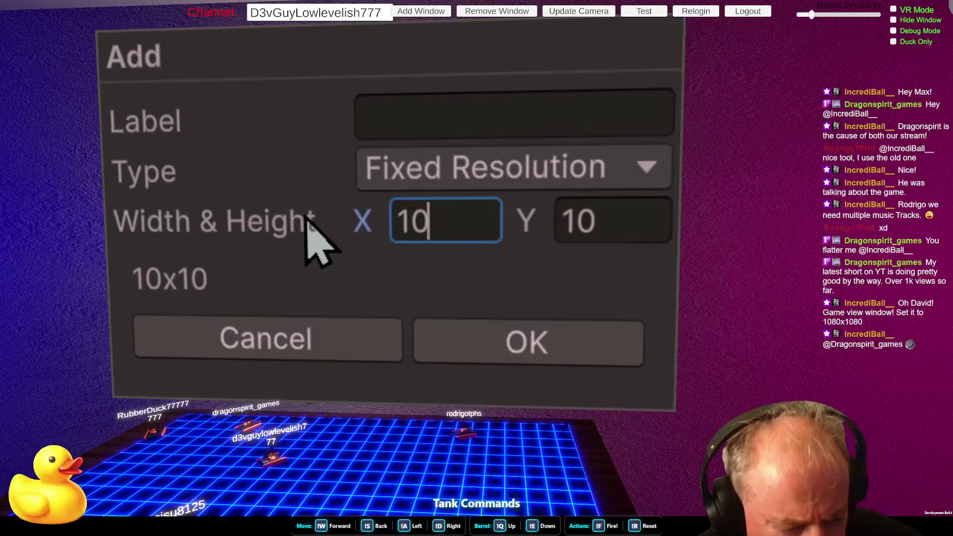
text(80)
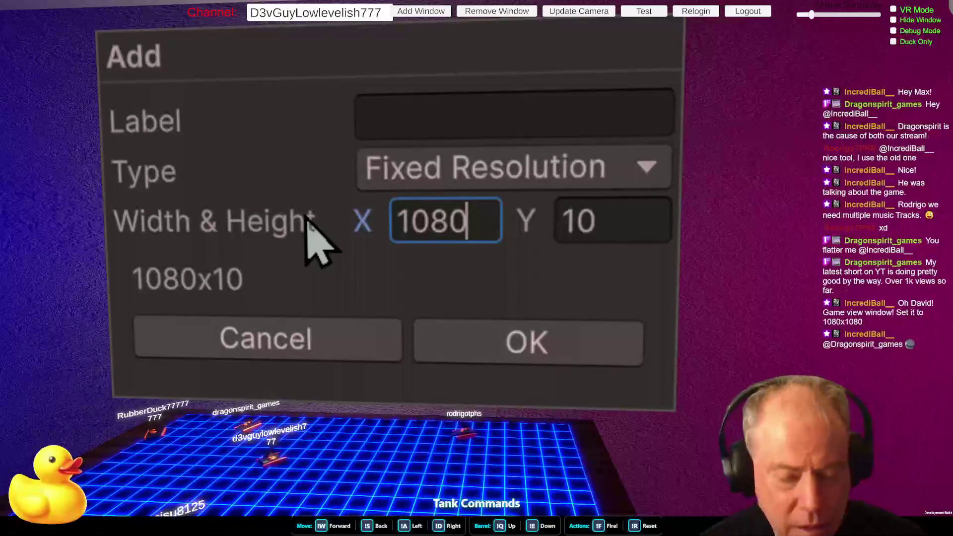
key(Tab)
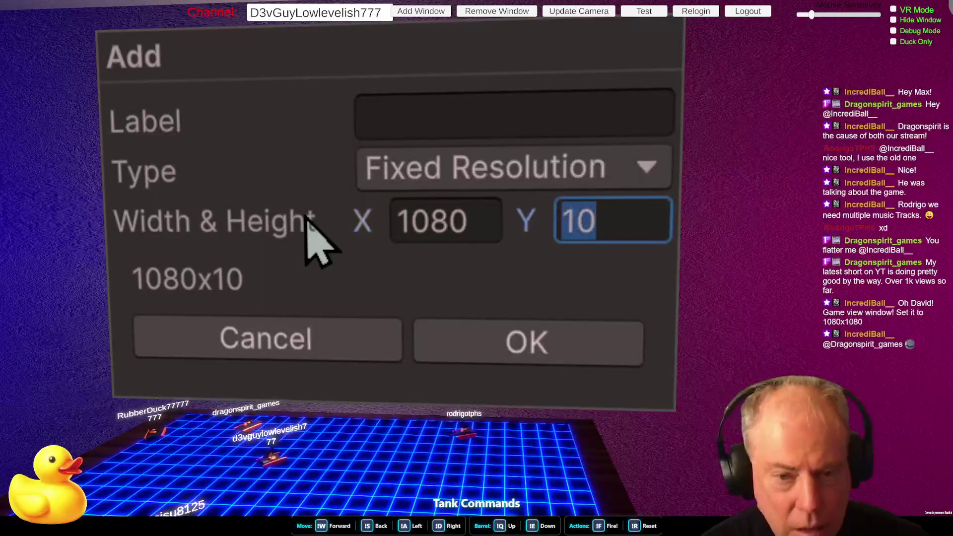
text(1980)
key(BackSpace)
key(BackSpace)
key(BackSpace)
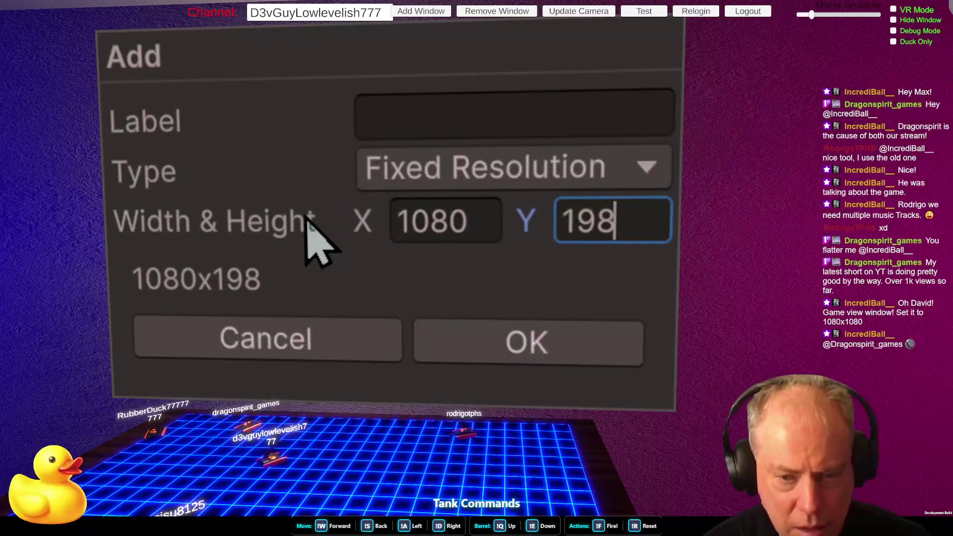
text(080)
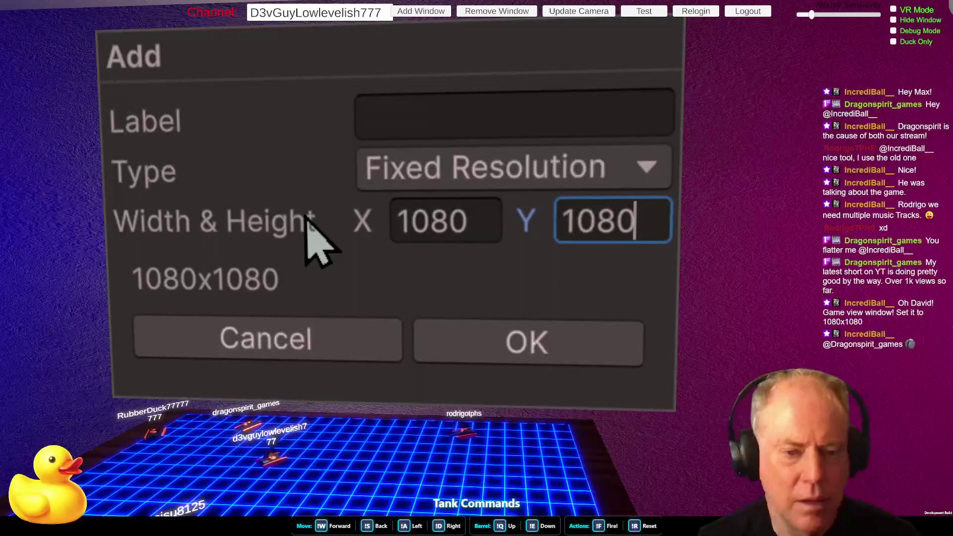
click(535, 366)
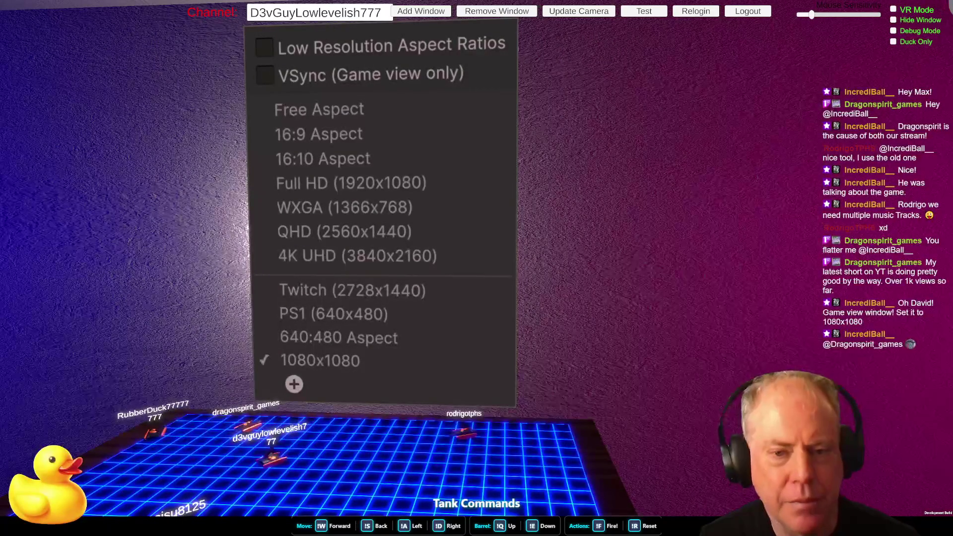
click(225, 140)
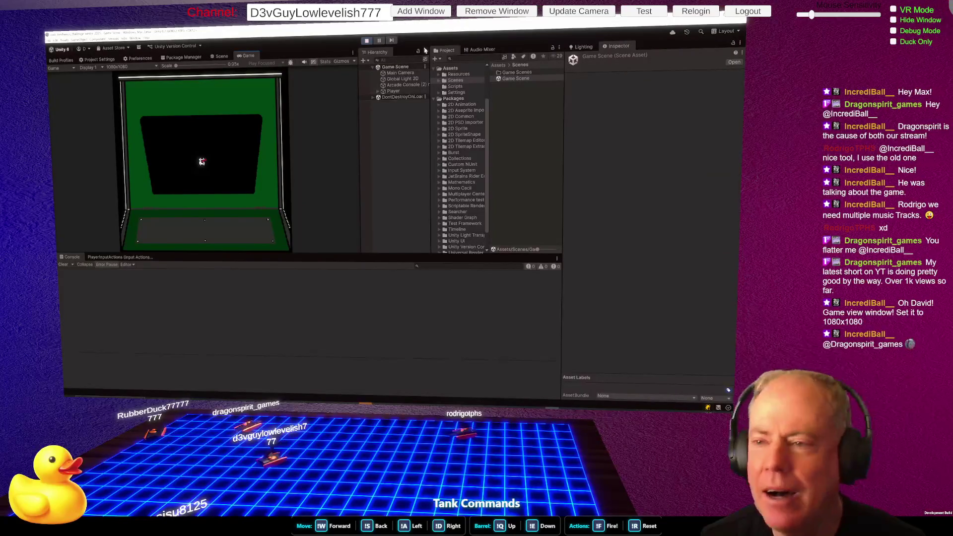
Step: Exit play mode and select the Player object to view its script components
click(367, 40)
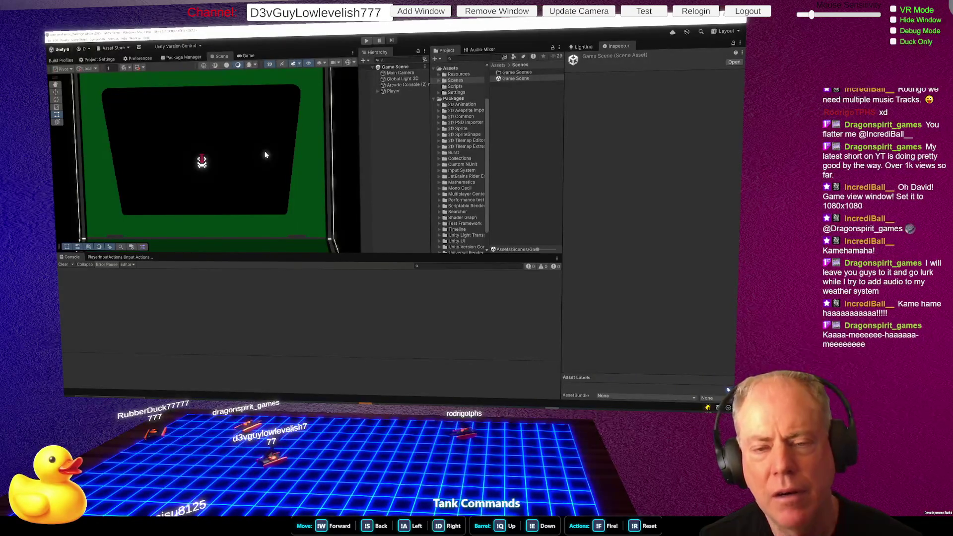
click(404, 92)
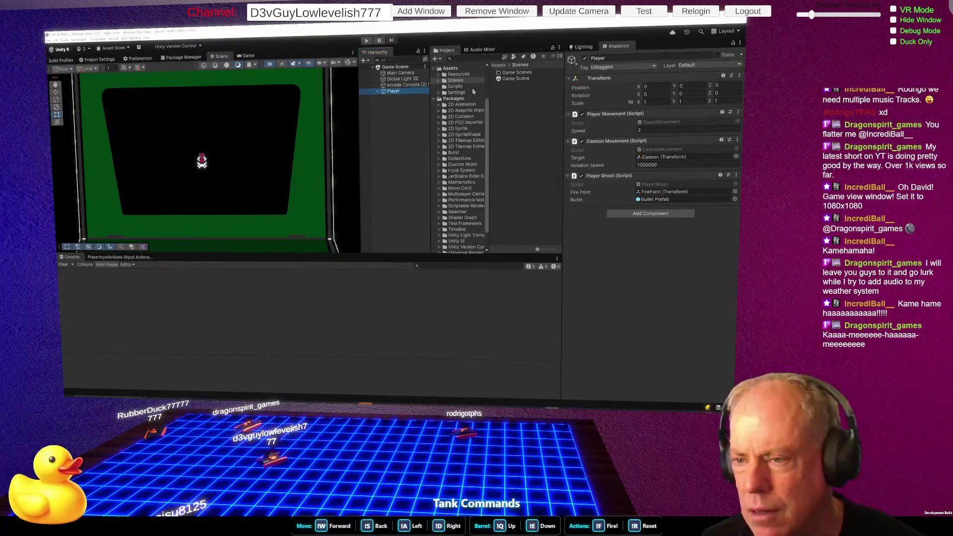
Step: Open the Input System package's InputSystem folder and browse its Actions and Devices folders
click(462, 171)
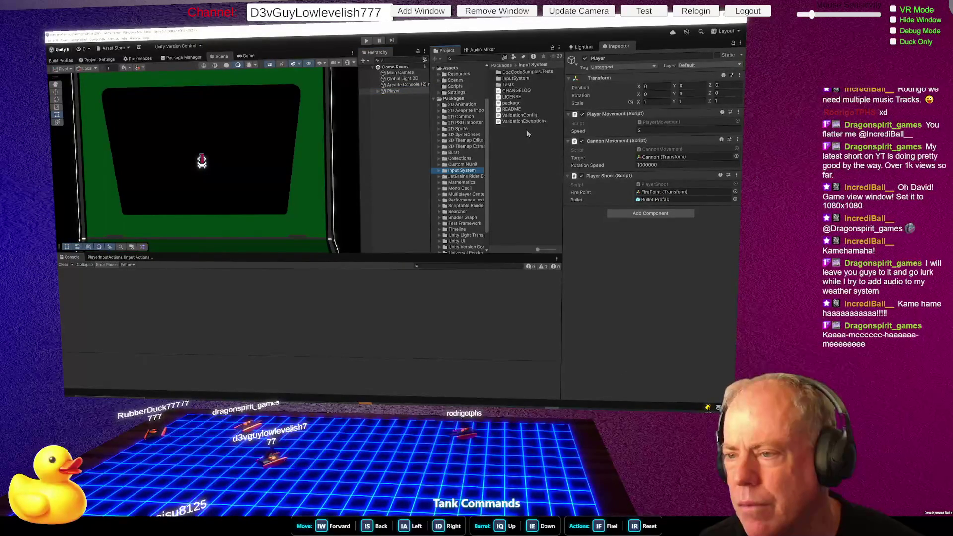
click(515, 80)
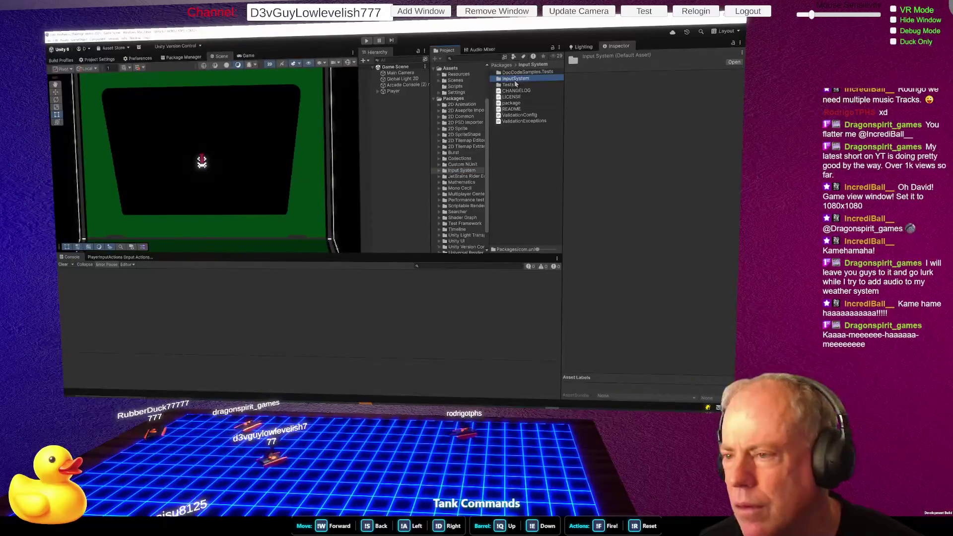
double_click(515, 81)
click(517, 73)
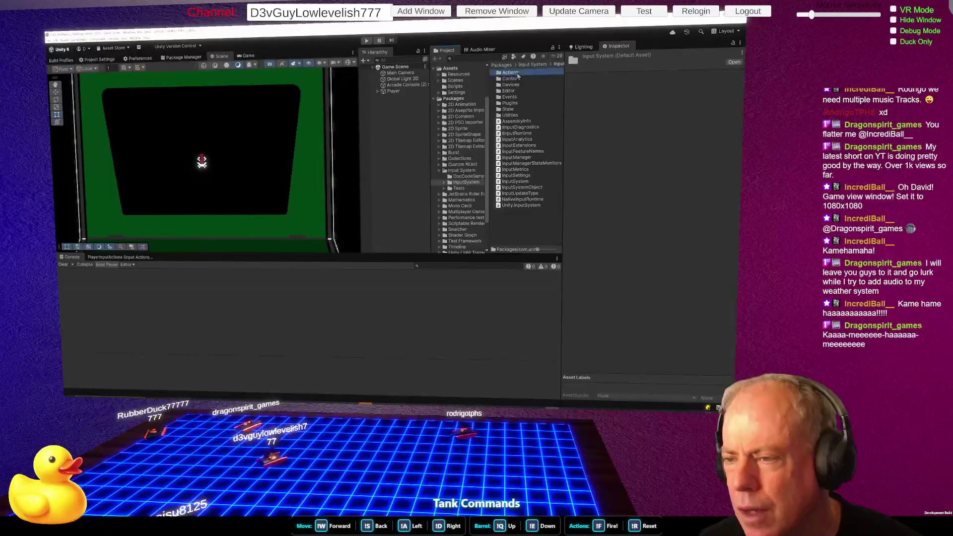
click(519, 84)
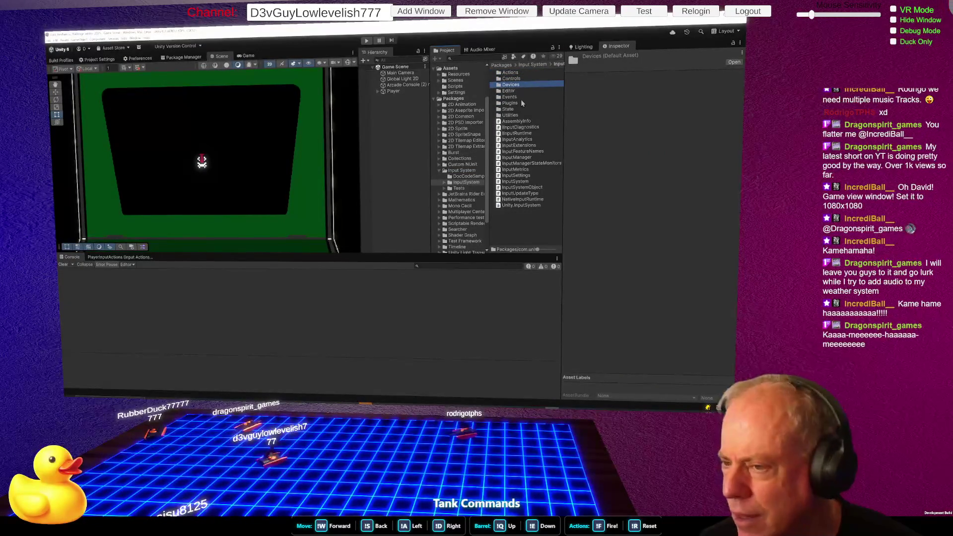
Step: Look through the DocCodeSamples folder, then bring up the Package Manager
click(471, 171)
click(476, 177)
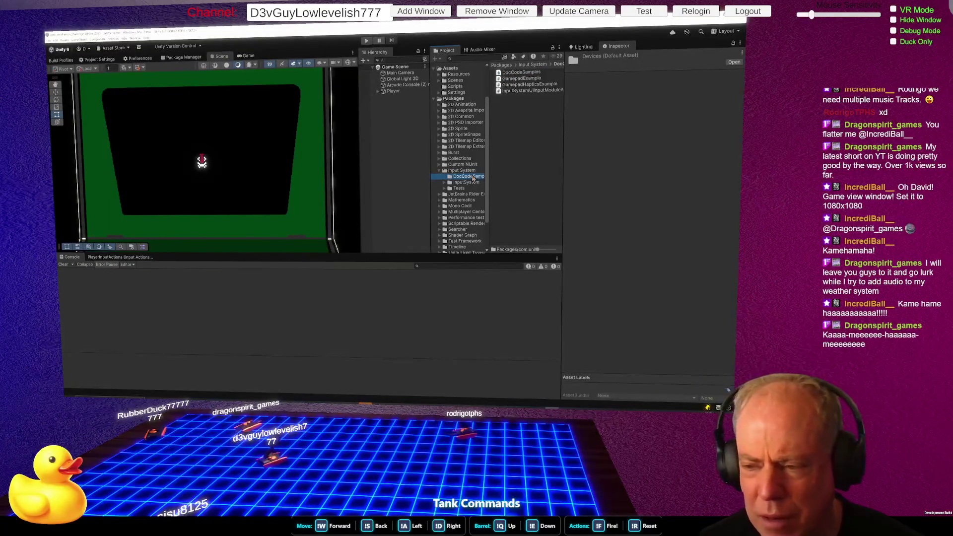
click(474, 171)
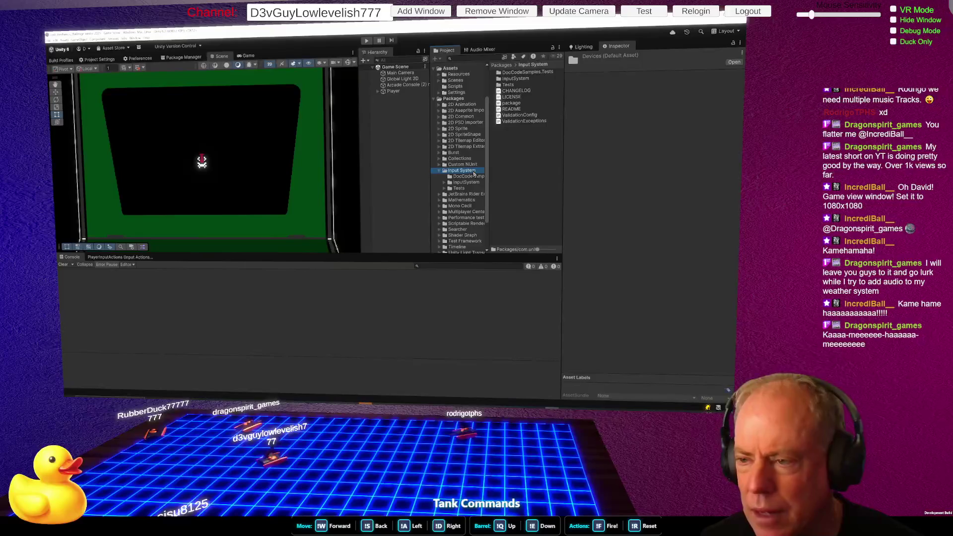
click(184, 57)
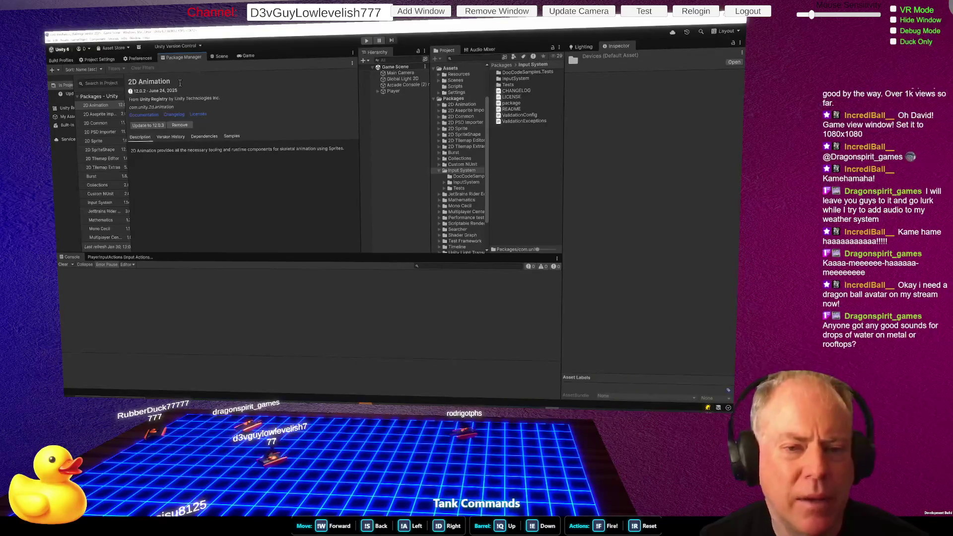
Step: Widen the package list, view the Input System package details, then open Project Settings
drag(127, 183, 160, 183)
click(118, 204)
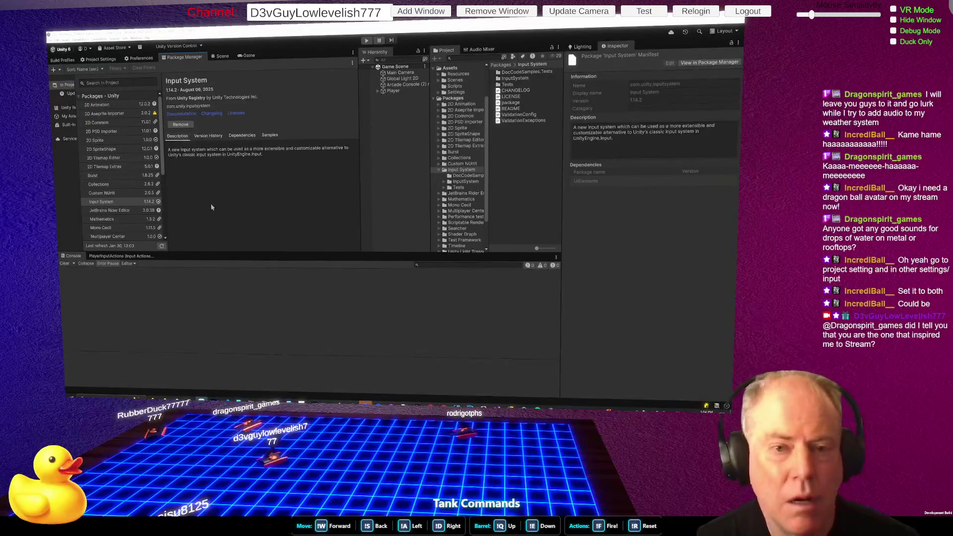
click(102, 61)
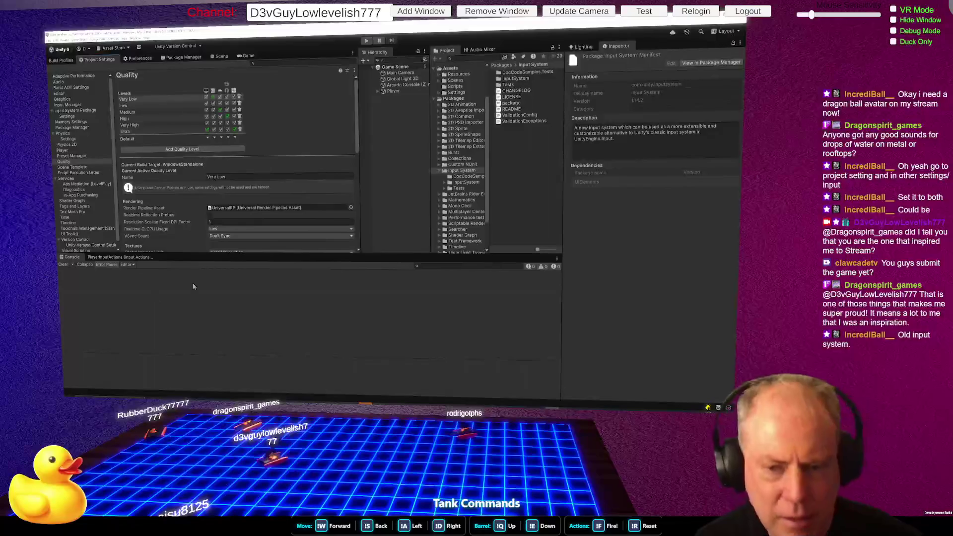
Step: Open the Player's PlayerMovement script in Rider from its Inspector component
click(407, 114)
click(392, 92)
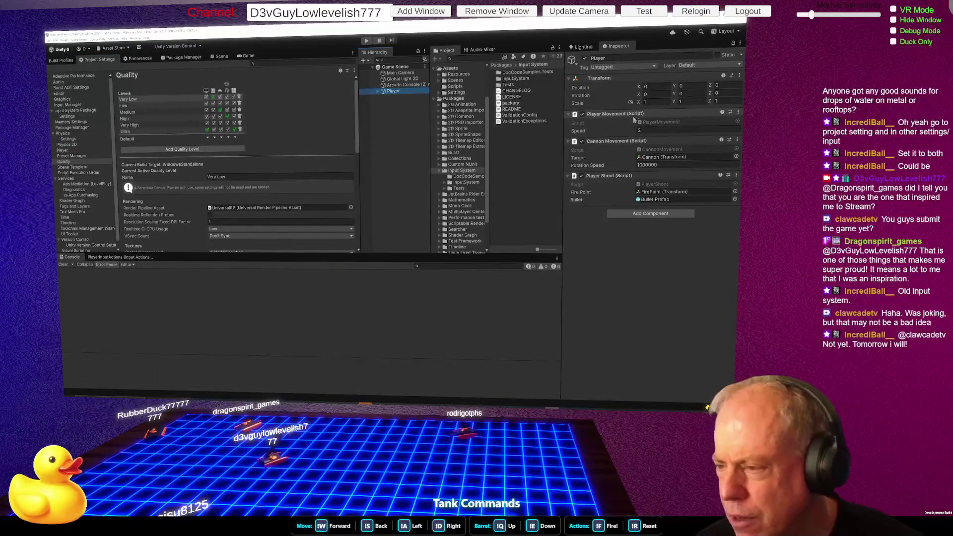
double_click(667, 122)
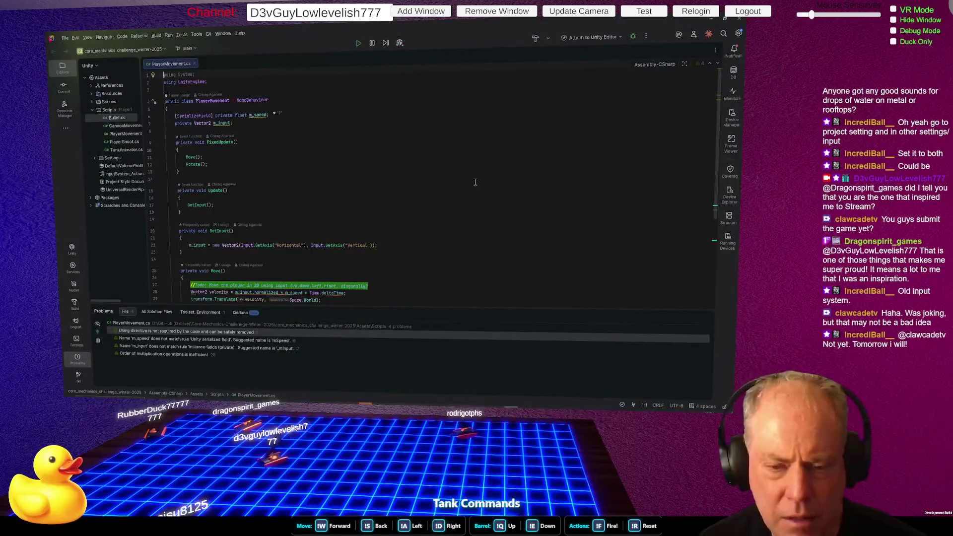
Step: Review PlayerMovement's m_input usage and highlight the Input.GetAxis Vector2 expression on line 22
scroll(475, 183, down, 5)
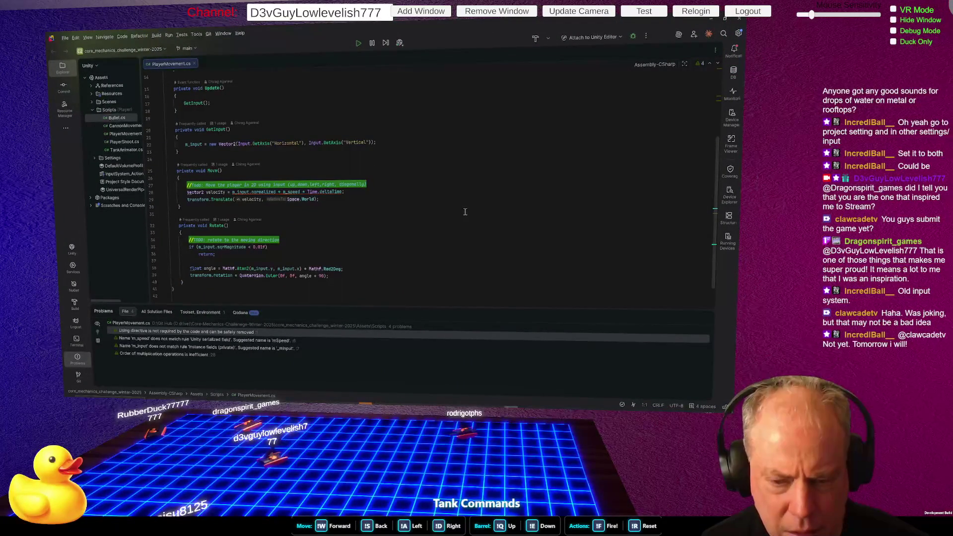
click(210, 245)
scroll(356, 219, up, 4)
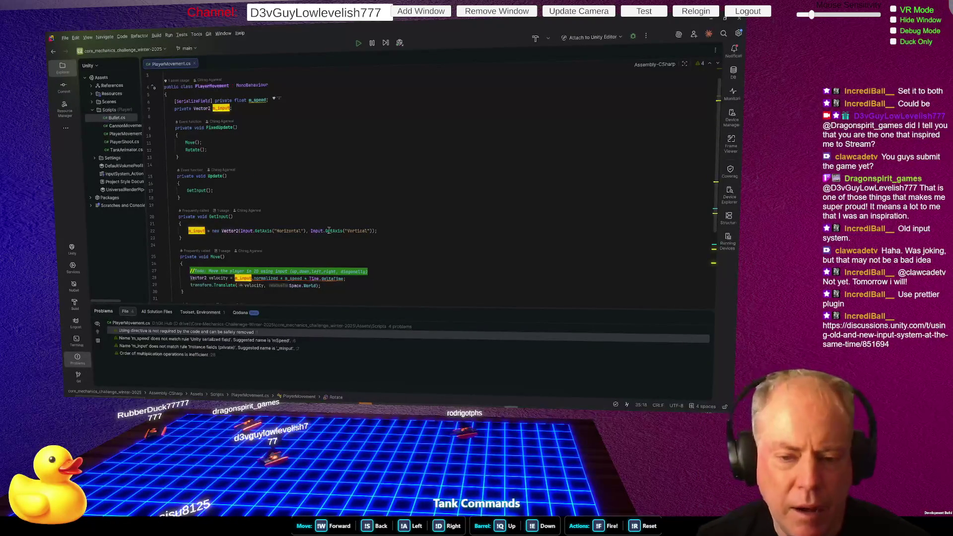
drag(221, 231, 378, 231)
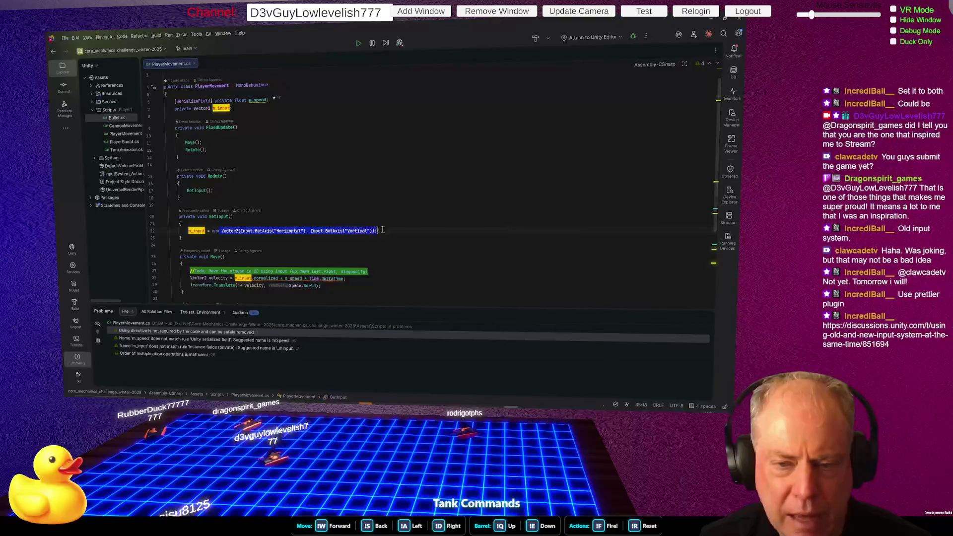
key(alt+Tab)
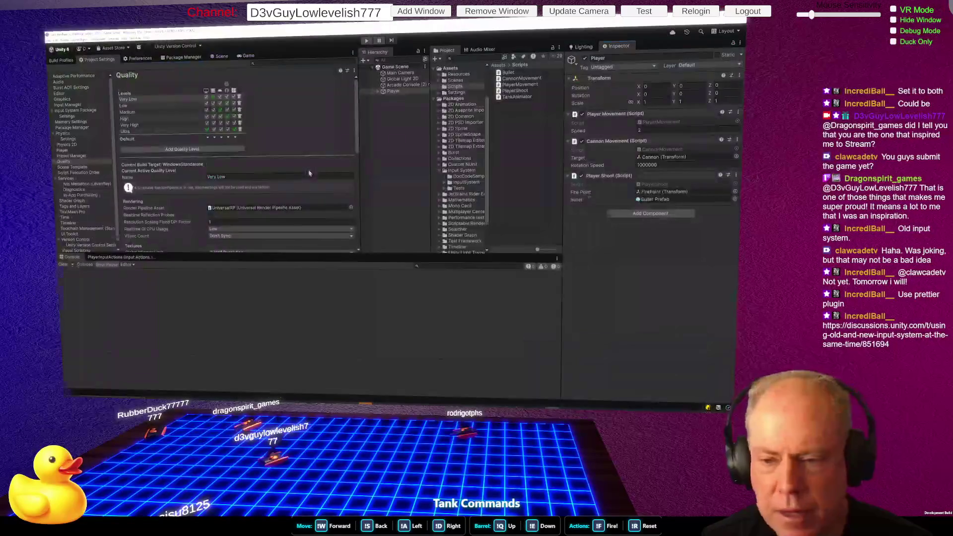
Step: Open PlayerShoot.cs in Rider and examine the Fire1 if-block in Update
double_click(514, 91)
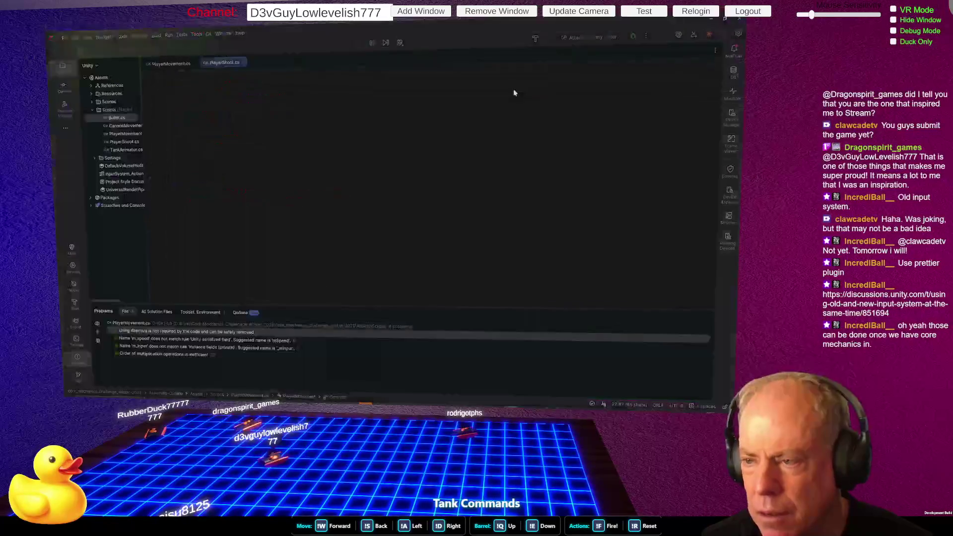
drag(197, 157, 302, 184)
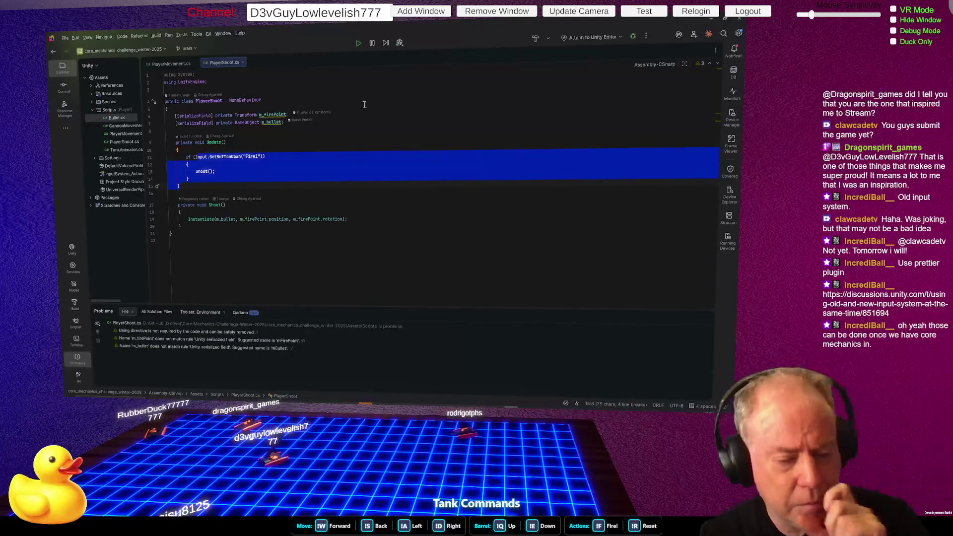
click(425, 193)
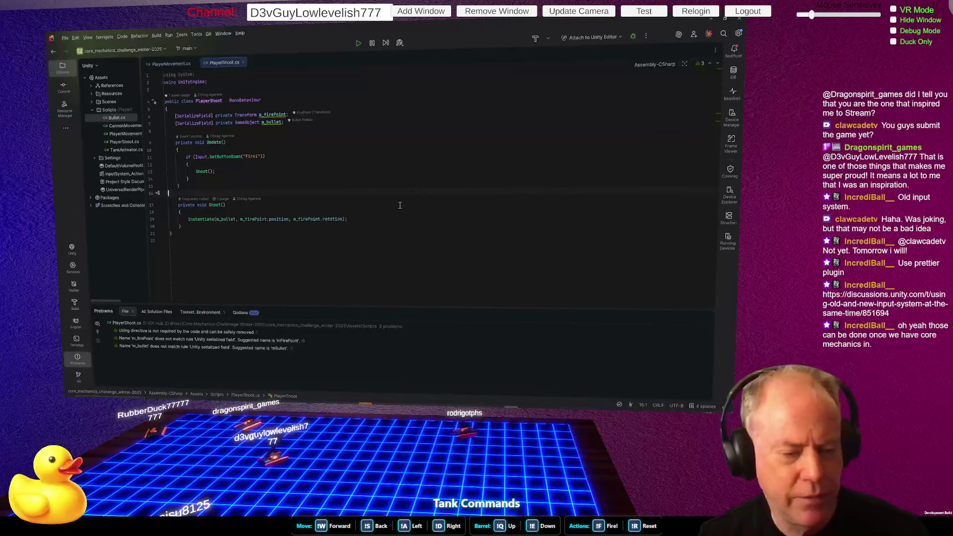
key(alt+Tab)
key(alt+Tab)
key(alt+Tab)
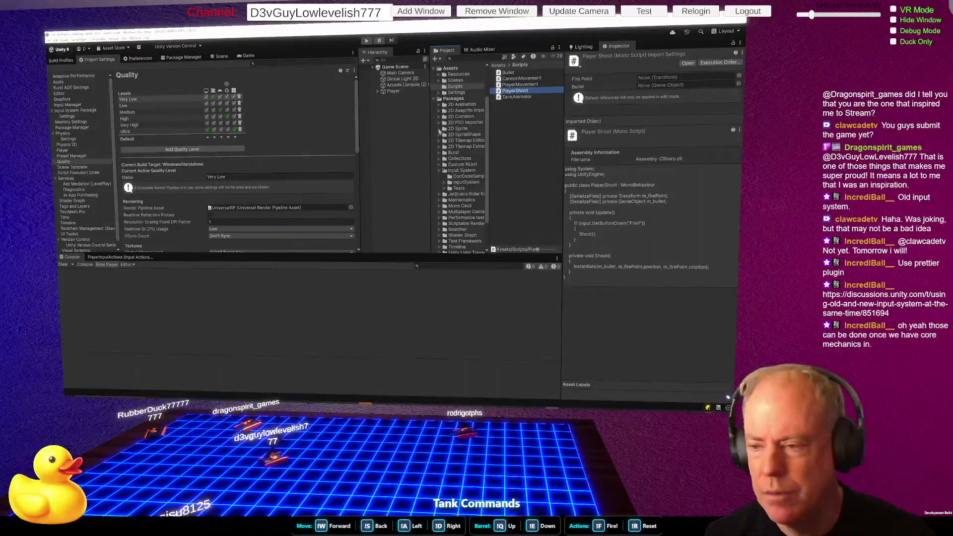
Step: Open Bullet.cs from the Scripts folder in Rider, alongside PlayerShoot.cs
click(522, 78)
double_click(514, 73)
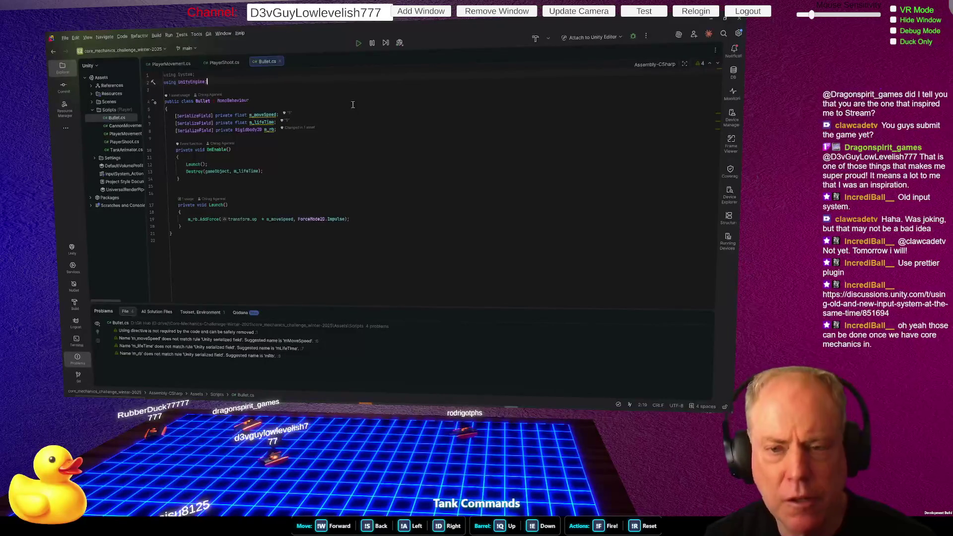
click(225, 63)
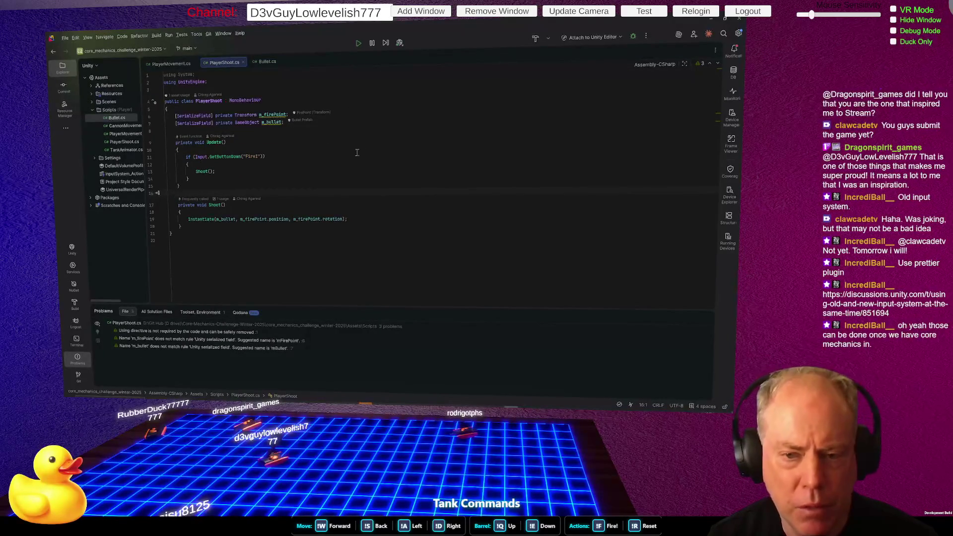
Step: Inspect the GetButtonDown("Fire1") call on line 11 of PlayerShoot.cs for a fix suggestion
click(252, 156)
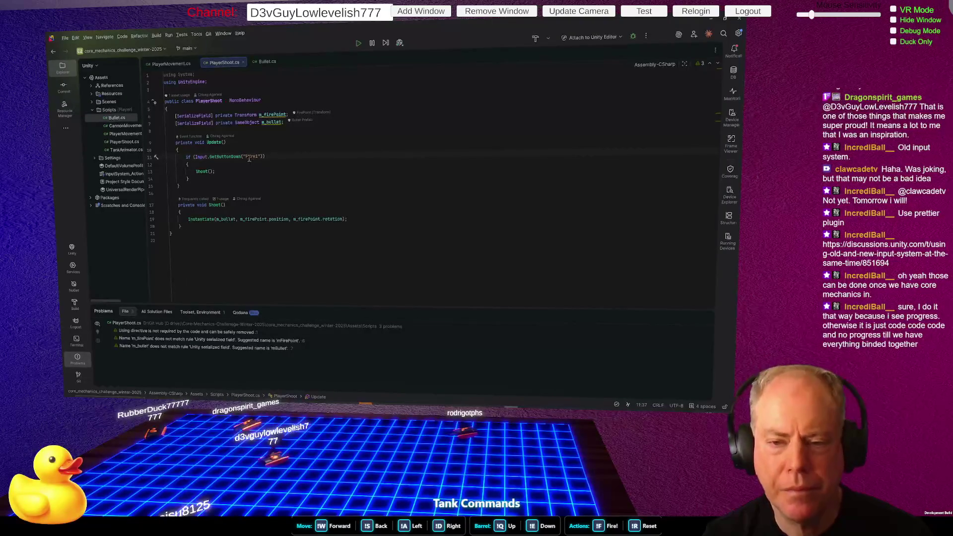
click(234, 156)
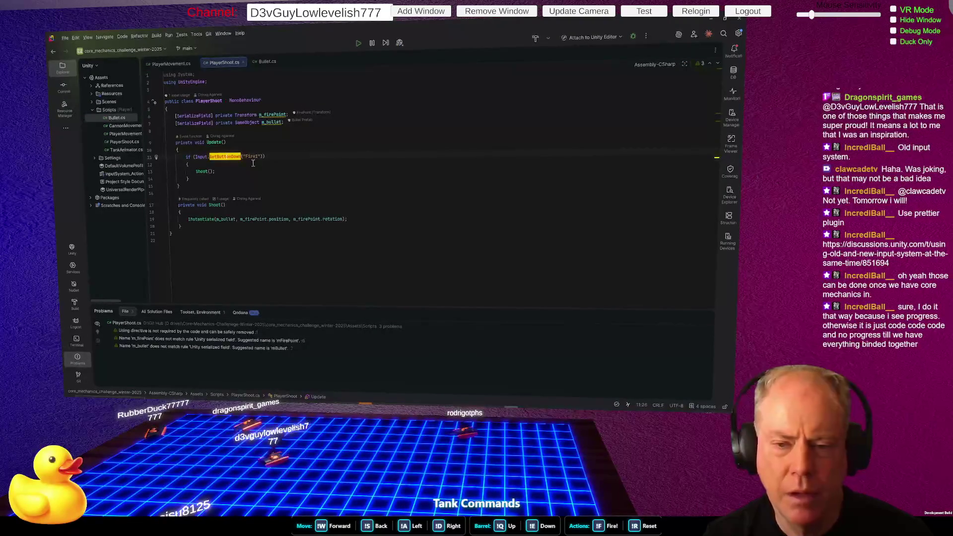
key(alt+Tab)
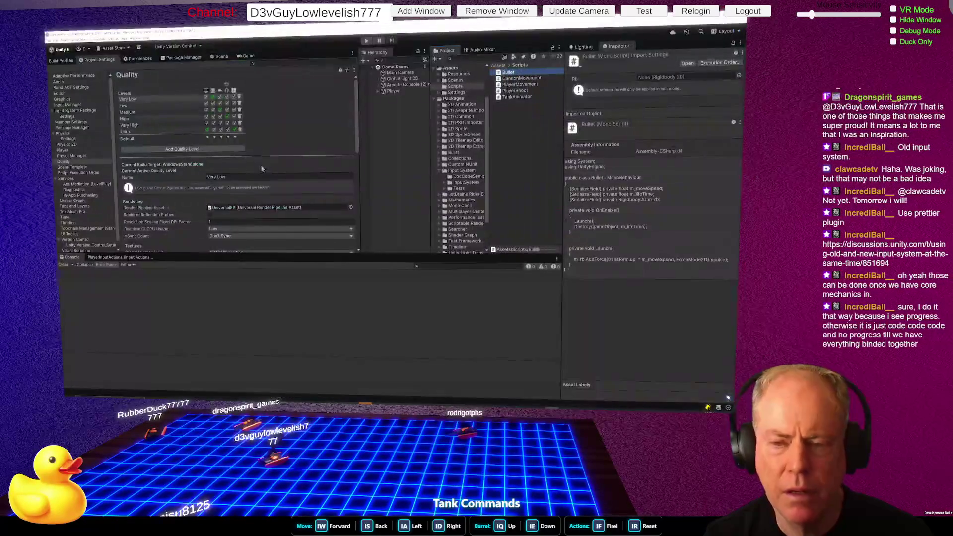
Step: Run the tank game in Play mode to test it, then stop playback
click(366, 41)
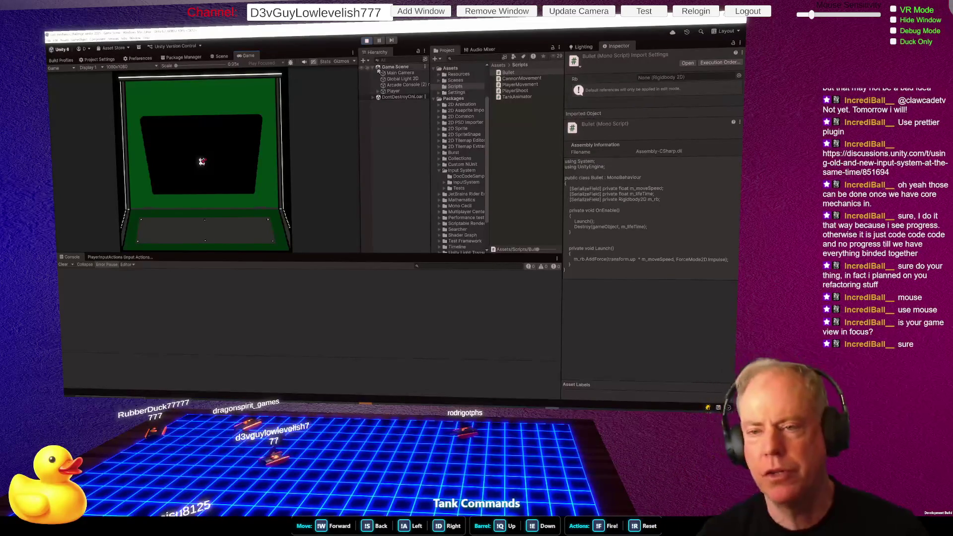
click(367, 42)
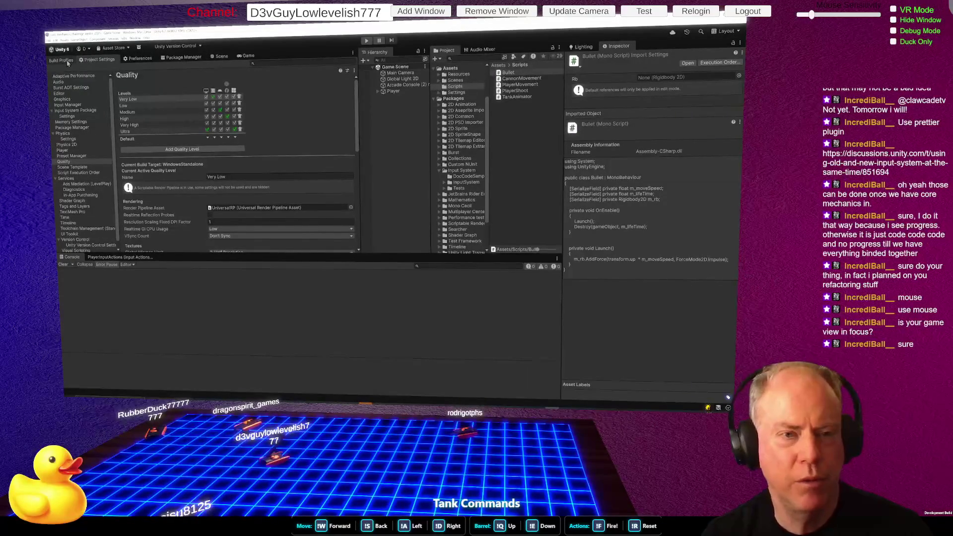
Step: Look over the Quality levels, then view the Input System package details in Package Manager
scroll(217, 132, down, 5)
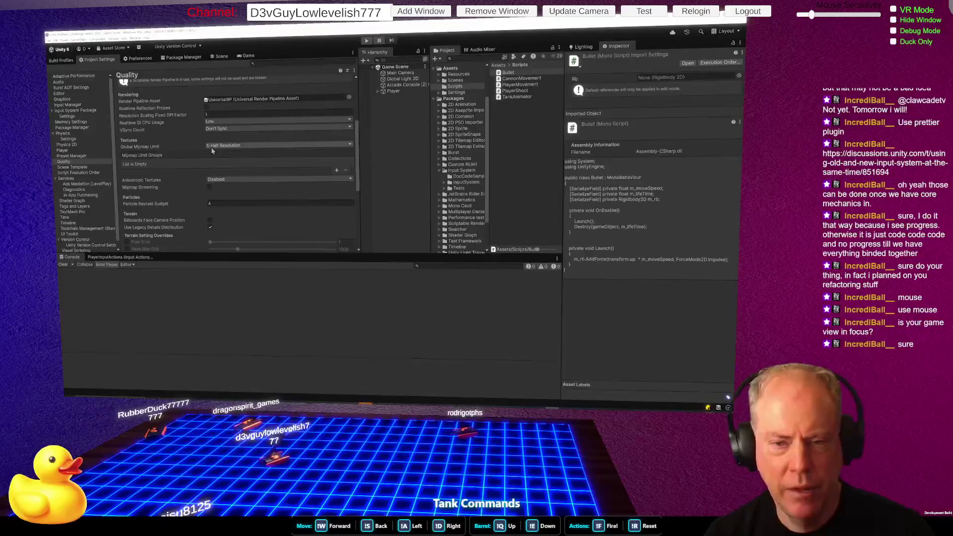
scroll(264, 156, down, 5)
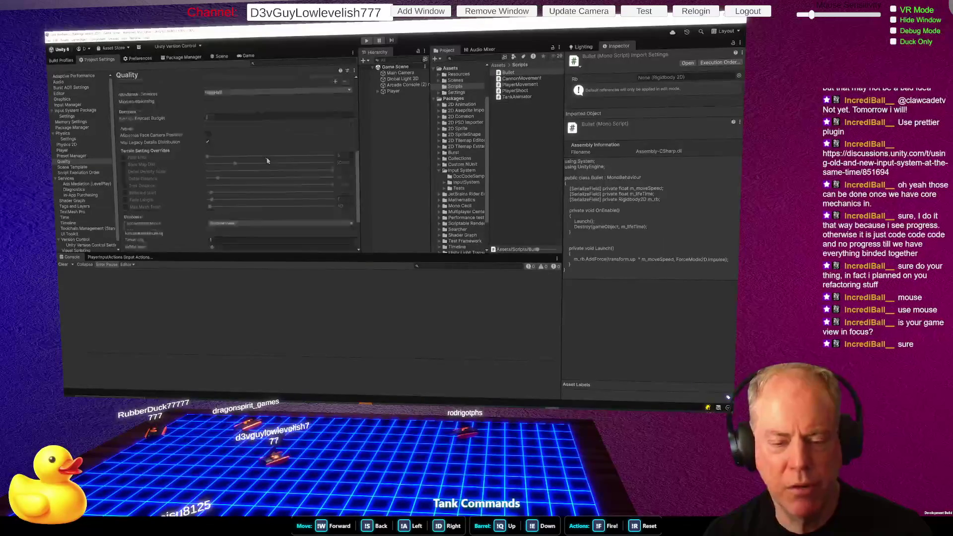
scroll(268, 152, down, 2)
scroll(269, 153, up, 10)
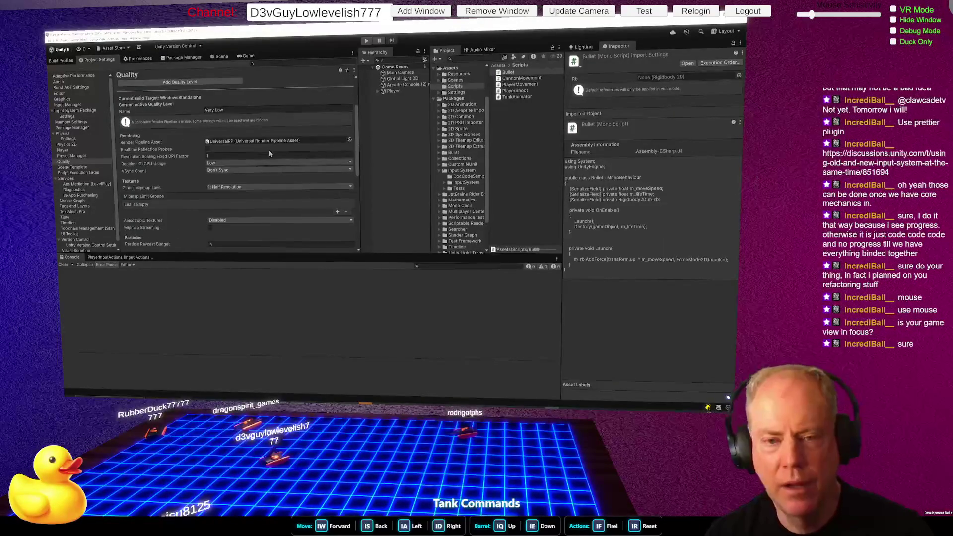
scroll(269, 153, up, 3)
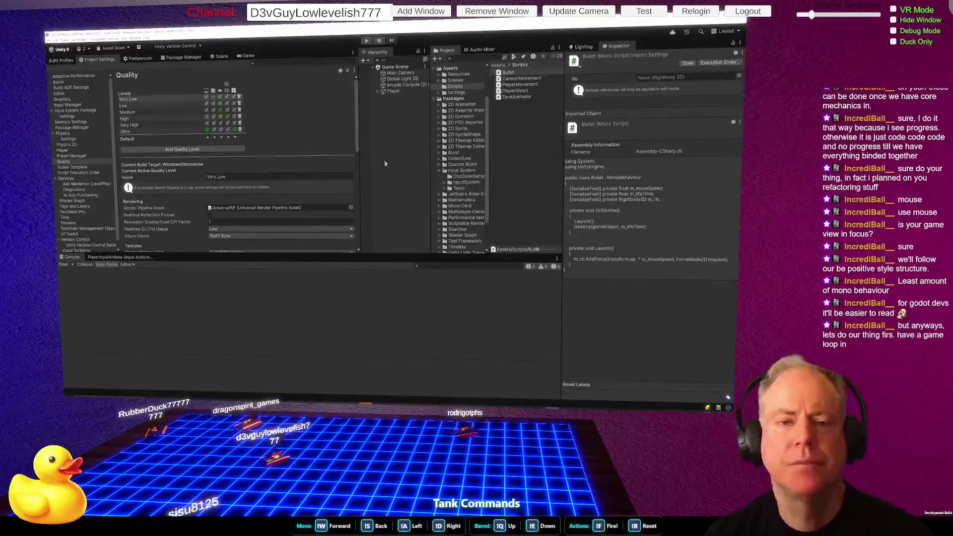
click(194, 58)
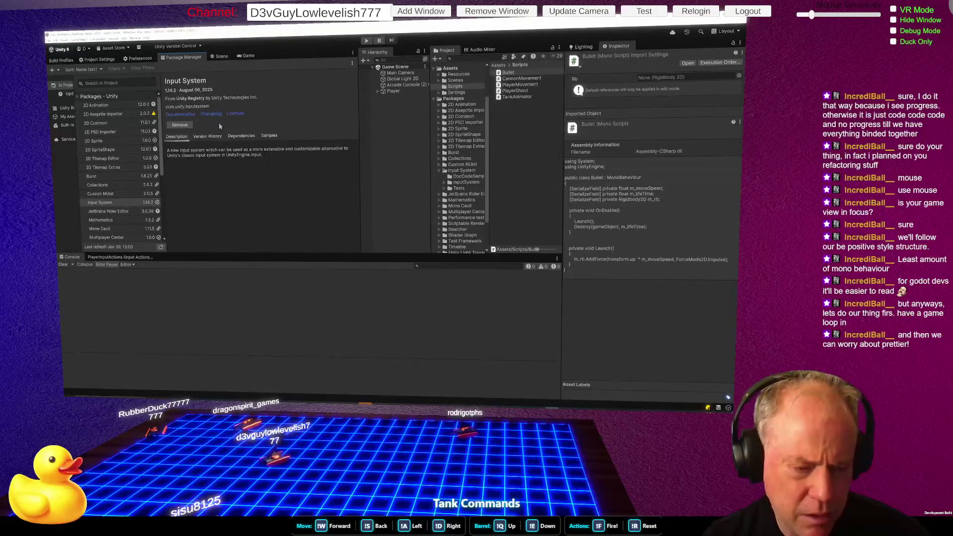
Step: Glance at editor Preferences and the Input System package, then go back to Quality settings
click(138, 59)
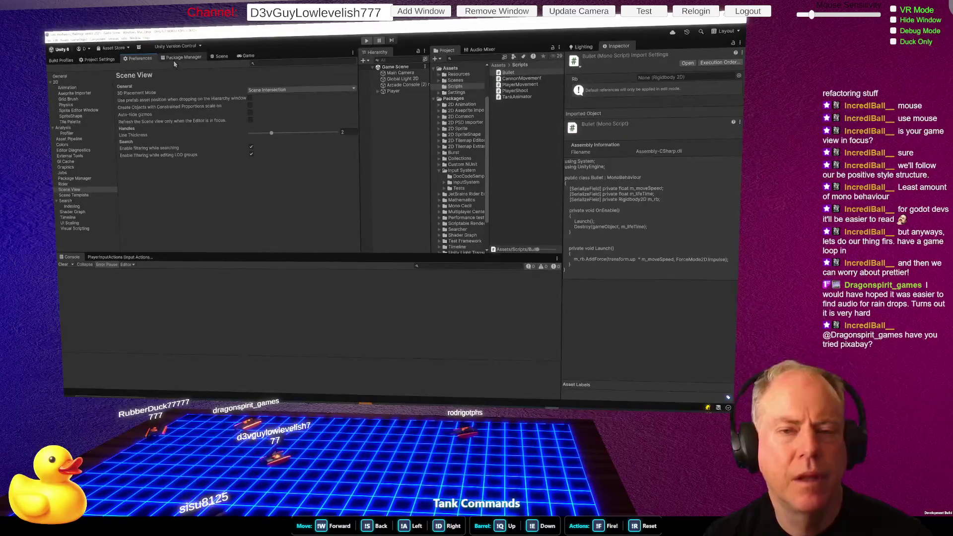
click(174, 60)
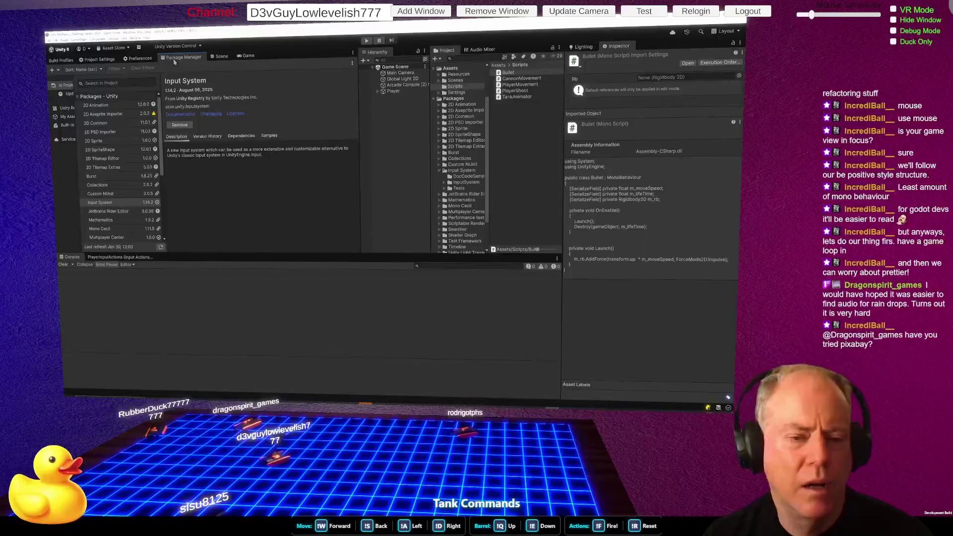
click(83, 59)
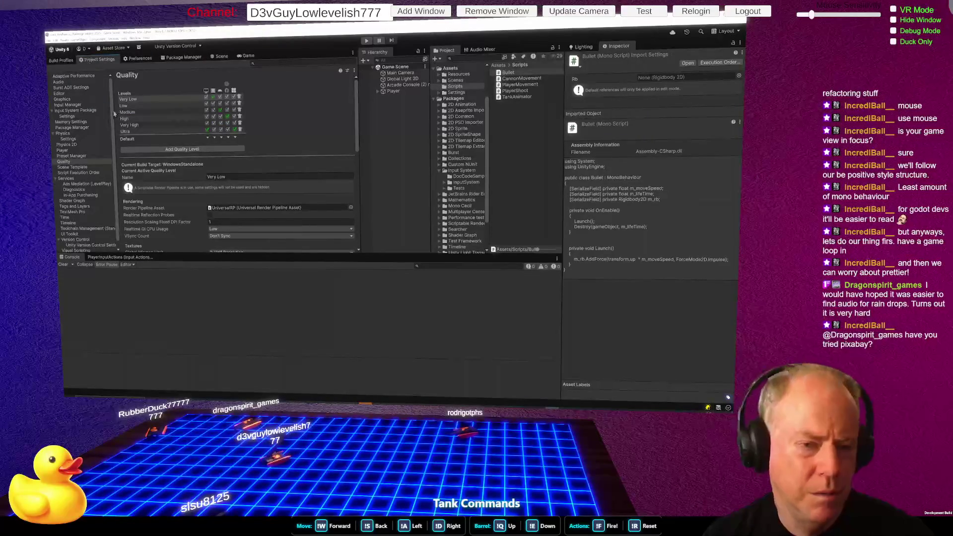
Step: Set Player > Other Settings Active Input Handling to Input System Package (New) and accept the restart
click(76, 151)
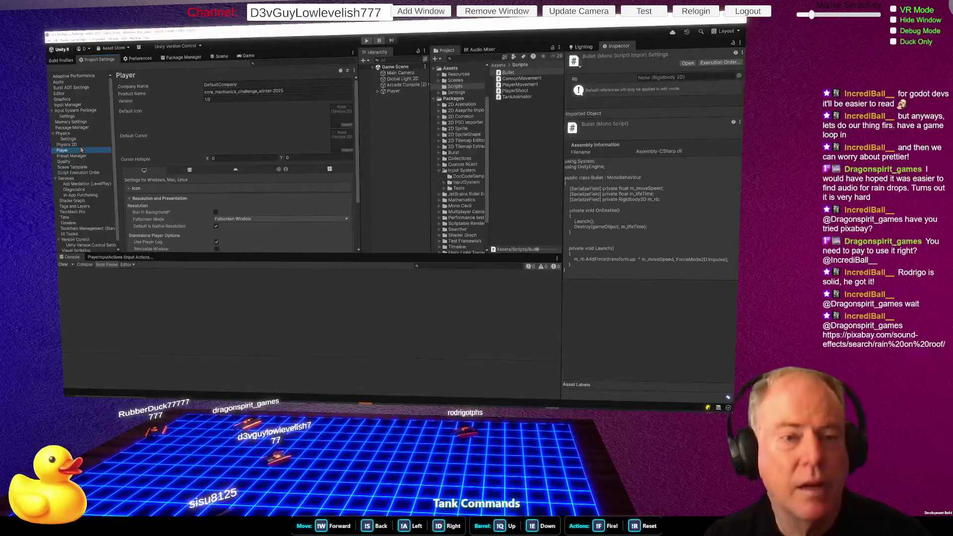
scroll(225, 133, down, 3)
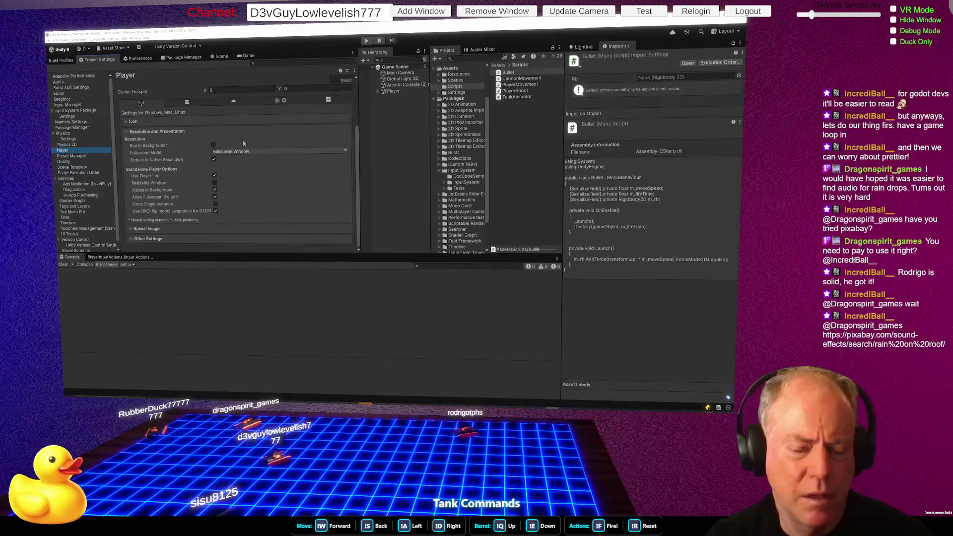
click(219, 241)
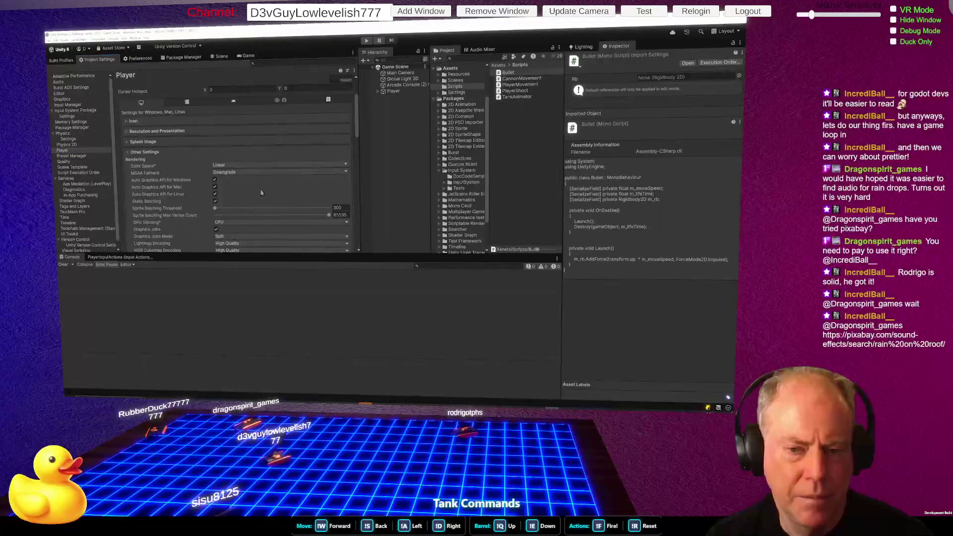
scroll(263, 190, down, 10)
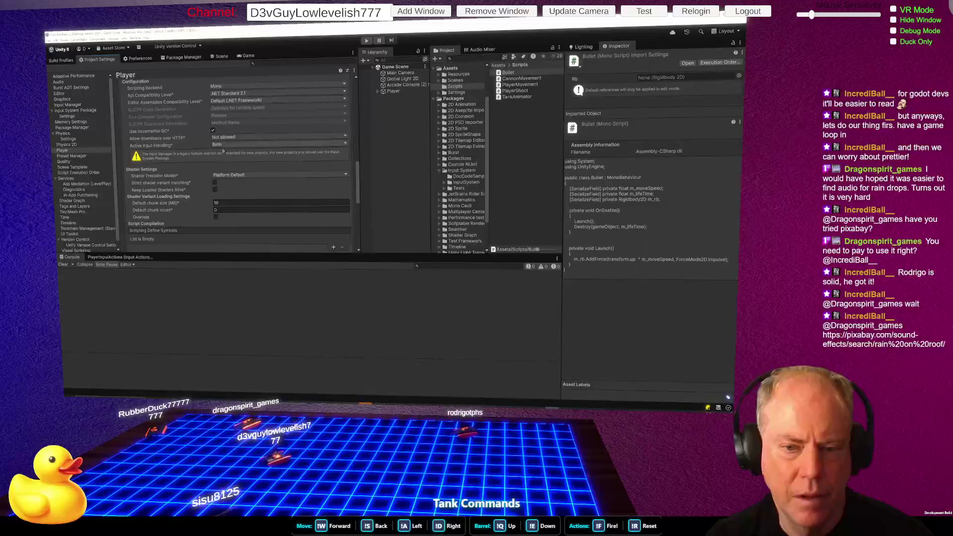
click(239, 145)
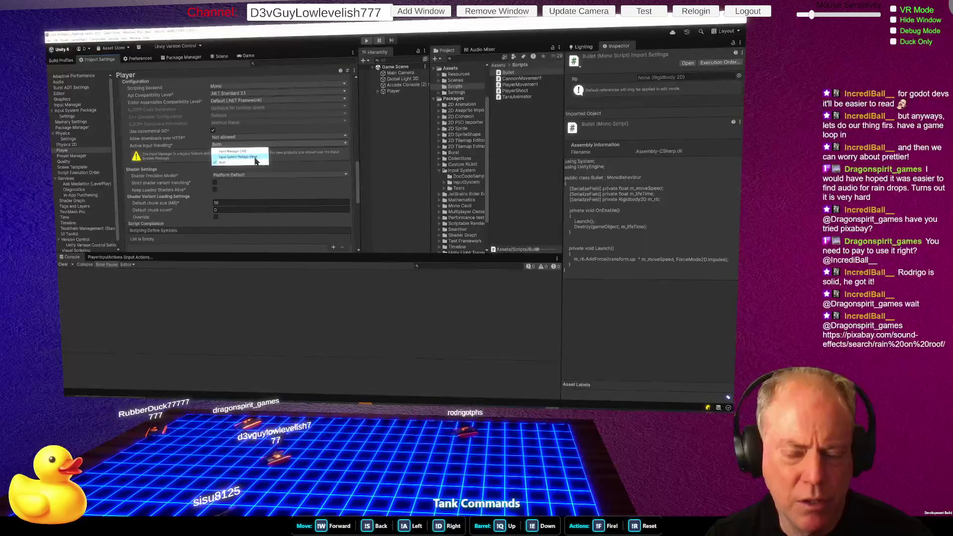
click(255, 158)
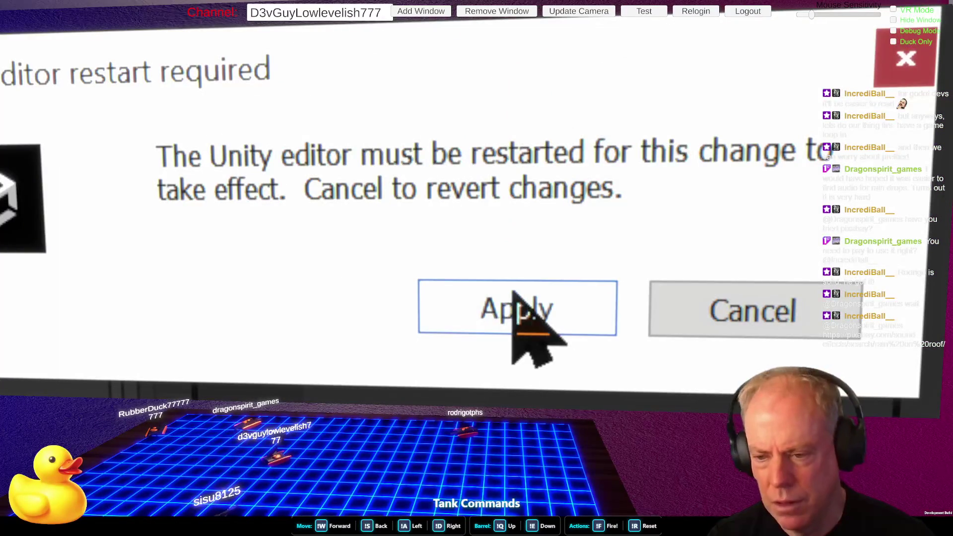
click(511, 293)
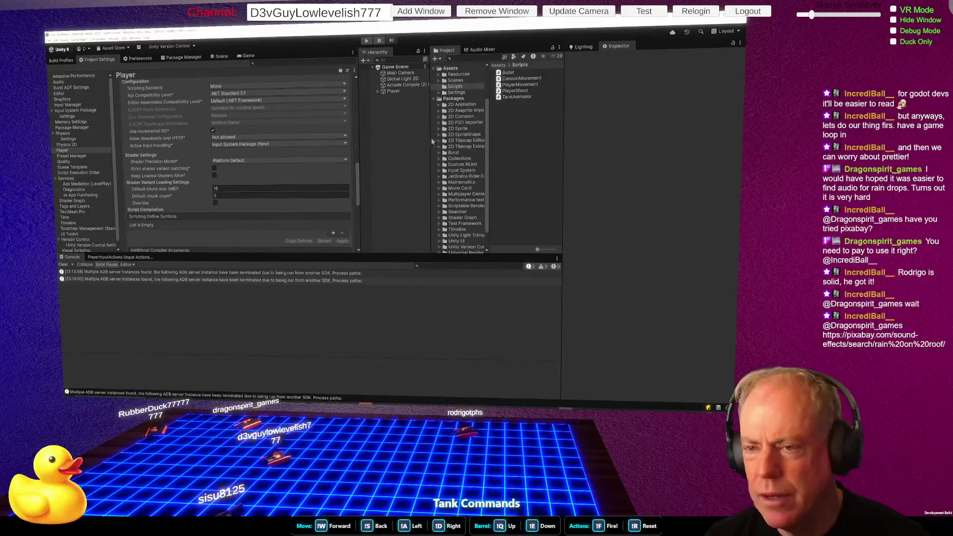
Step: Create a folder named Input under Assets and open it
scroll(464, 149, up, 3)
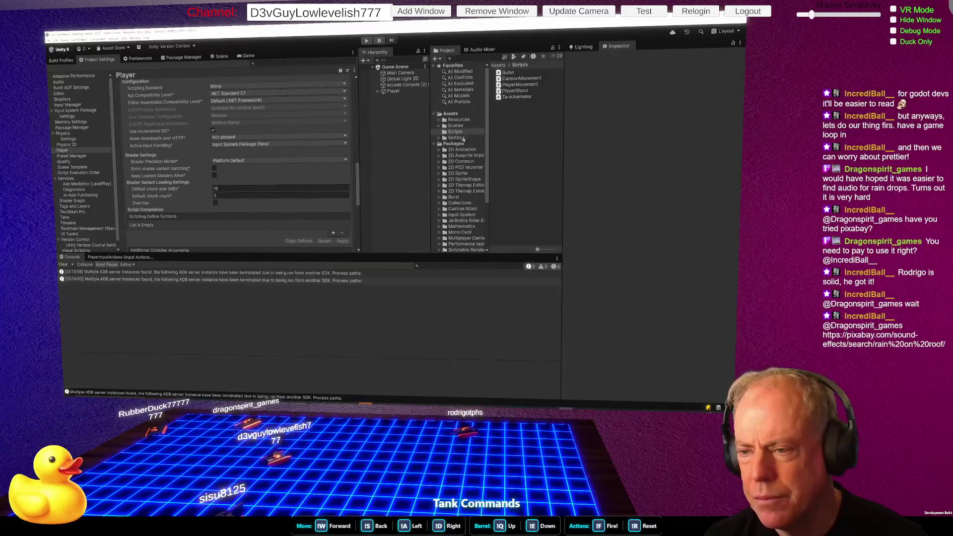
right_click(455, 114)
mouse_move(489, 117)
click(555, 117)
text(Input)
key(Return)
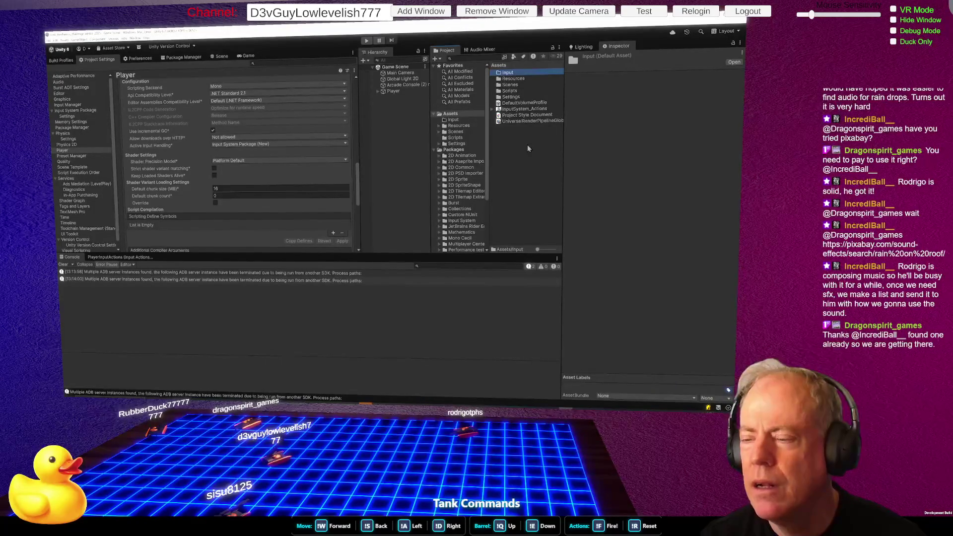
double_click(507, 73)
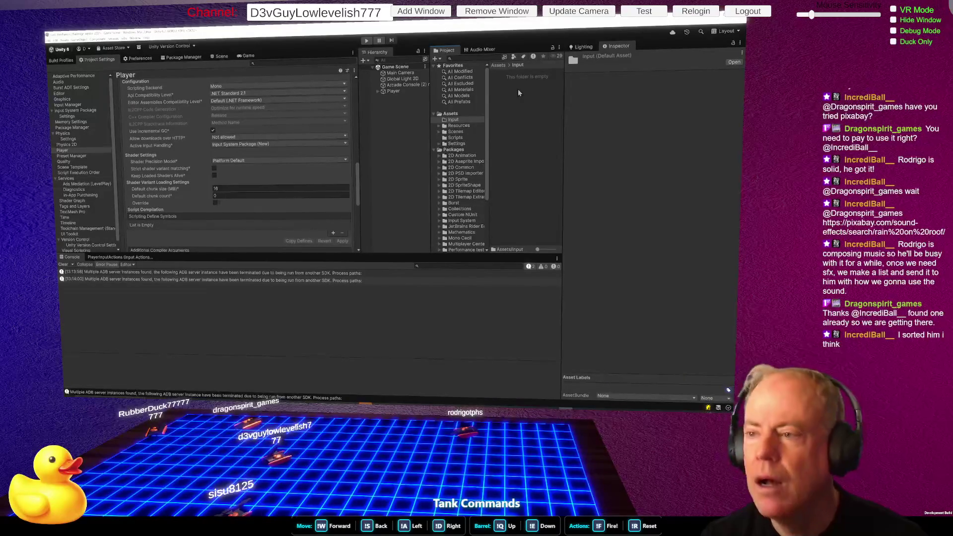
Step: Bring up the Create options for a new asset inside the empty Input folder
right_click(518, 89)
mouse_move(535, 93)
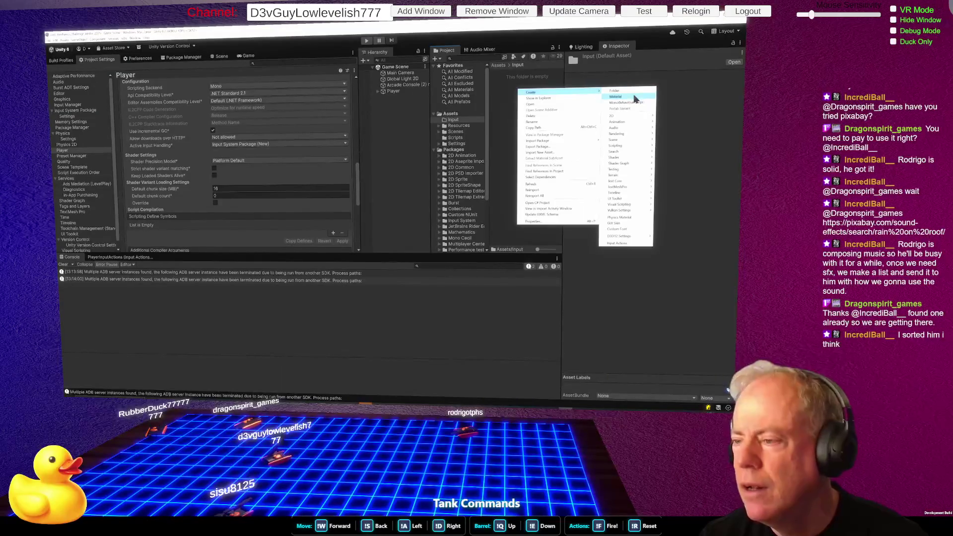
mouse_move(641, 173)
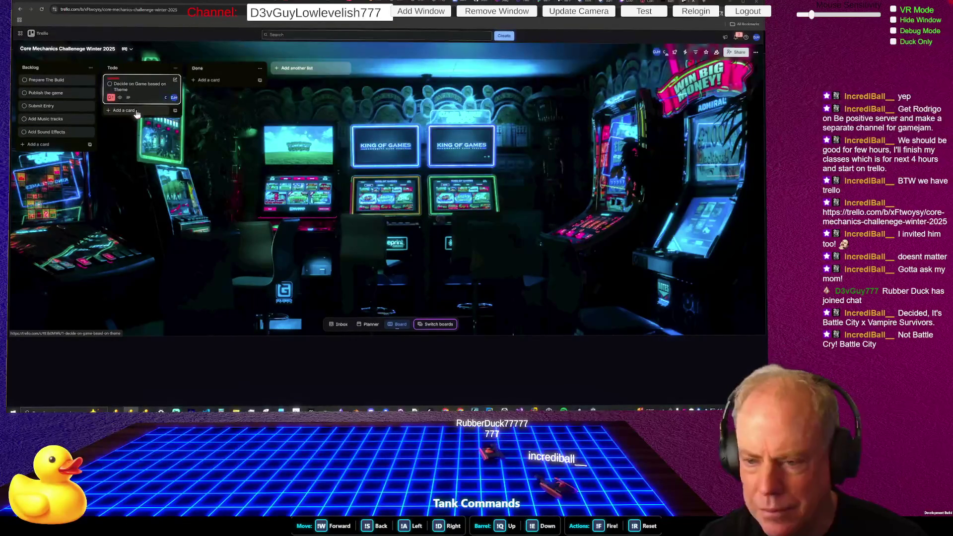
Step: Switch from the Trello board back to the editors, ending on InputActionsEditorWindow.cs in Rider
key(alt+Tab)
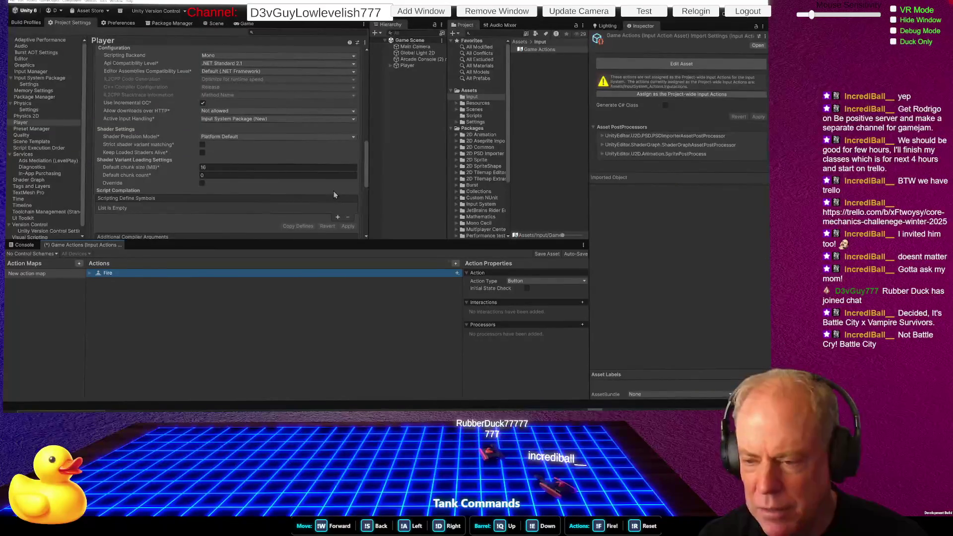
key(alt+Tab)
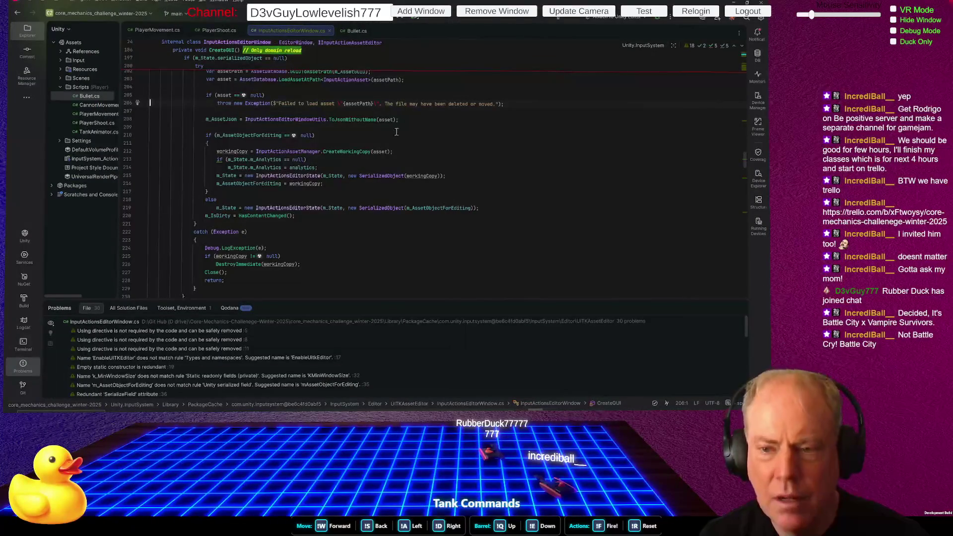
Step: Search InputActionsEditorWindow.cs for 'input', then dismiss the search
scroll(436, 140, up, 5)
scroll(440, 141, down, 10)
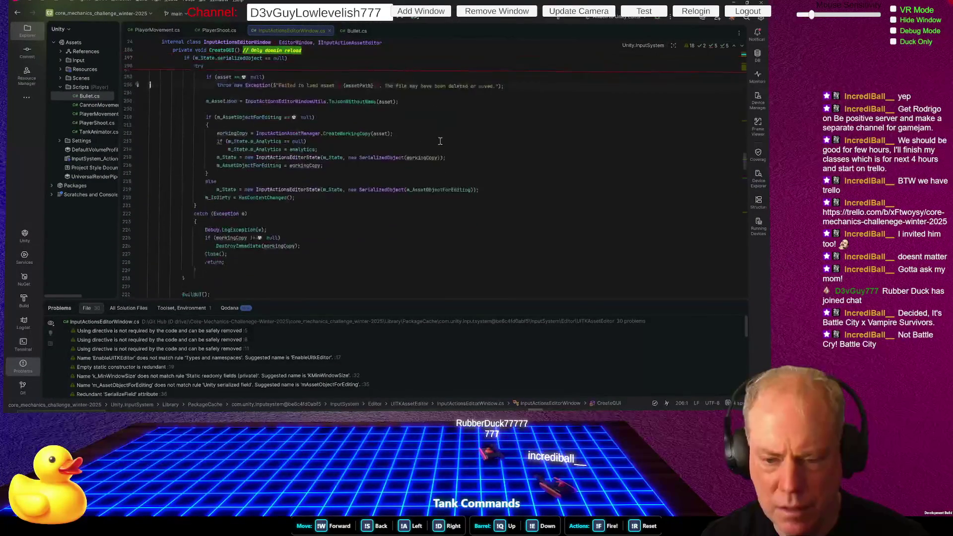
click(407, 149)
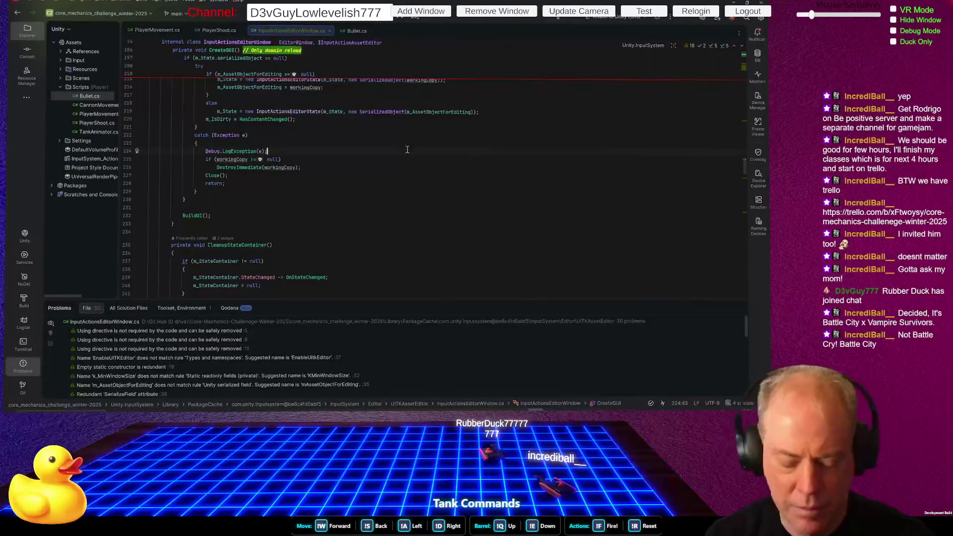
key(ctrl+f)
text(input)
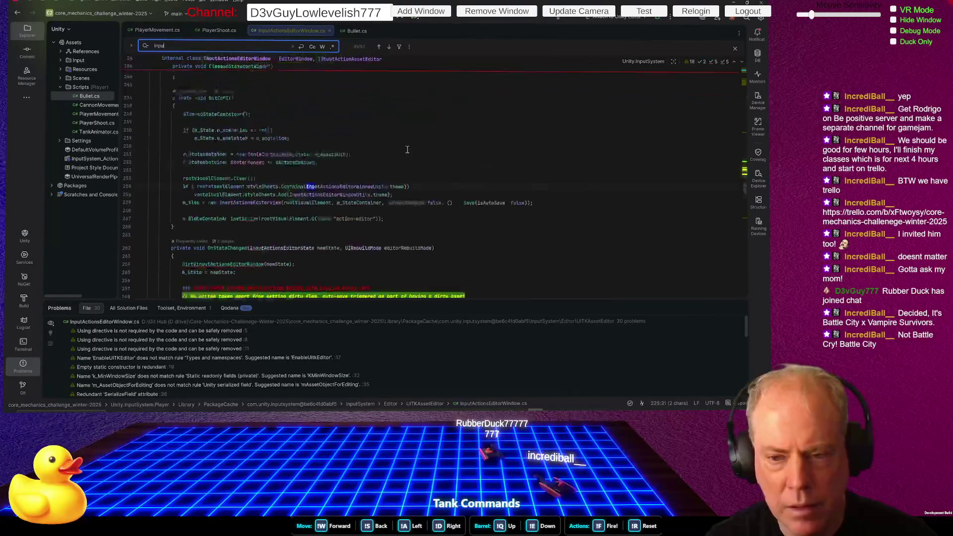
key(Escape)
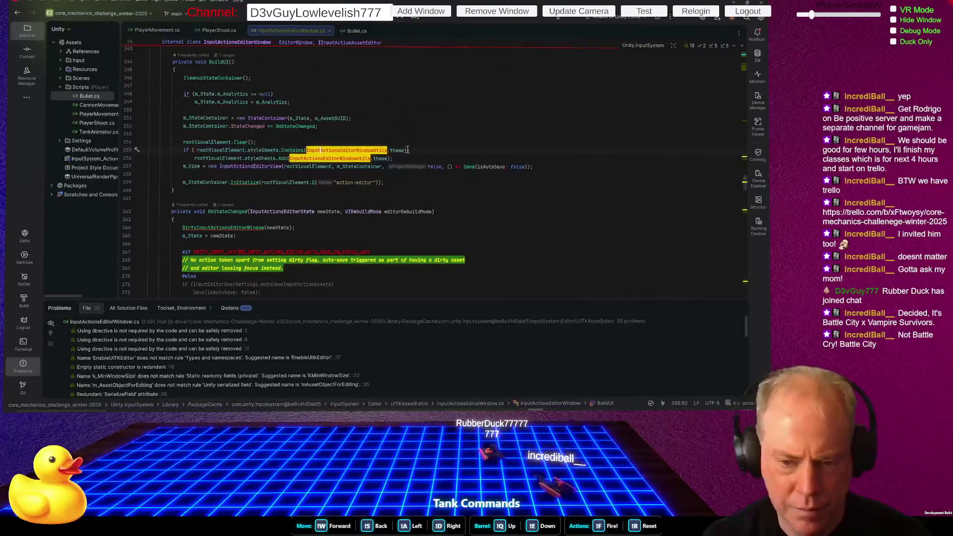
Step: Select the action-editor text on line 259, then close InputActionsEditorWindow.cs
click(438, 197)
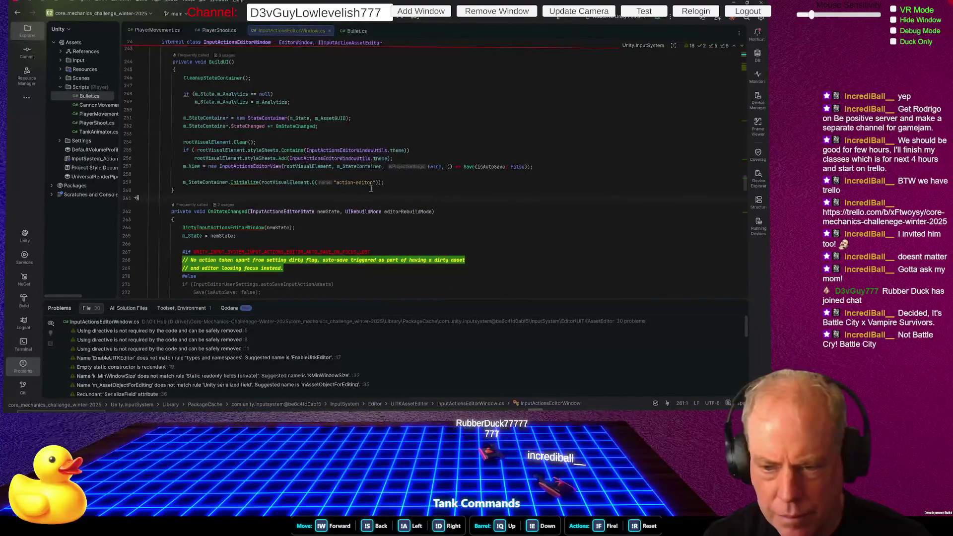
drag(337, 182, 373, 182)
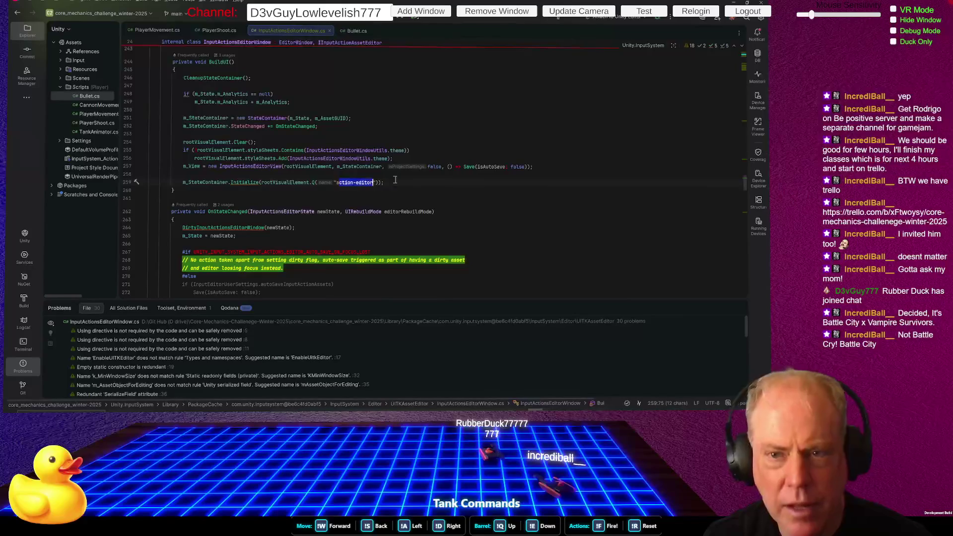
click(330, 30)
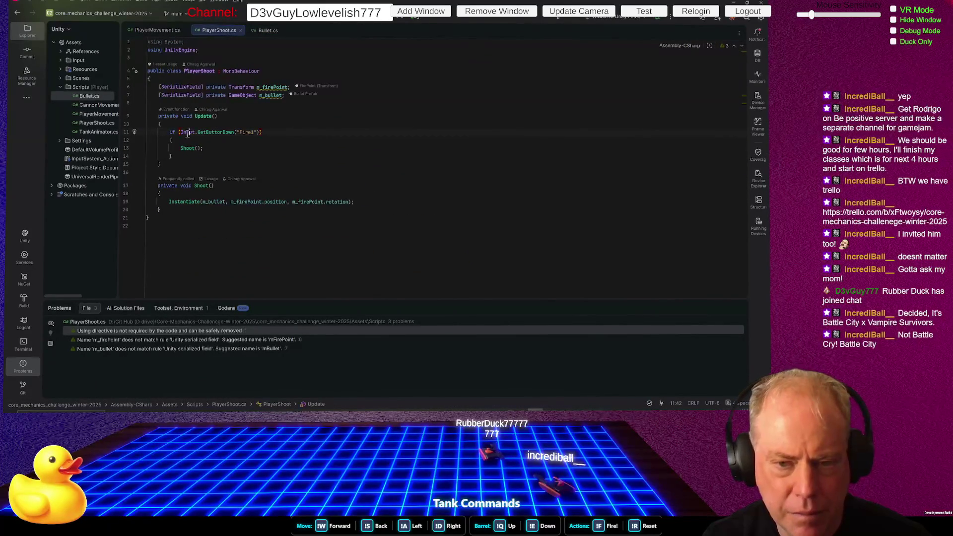
Step: List every usage of the old Input class and enlarge the results panel
right_click(188, 132)
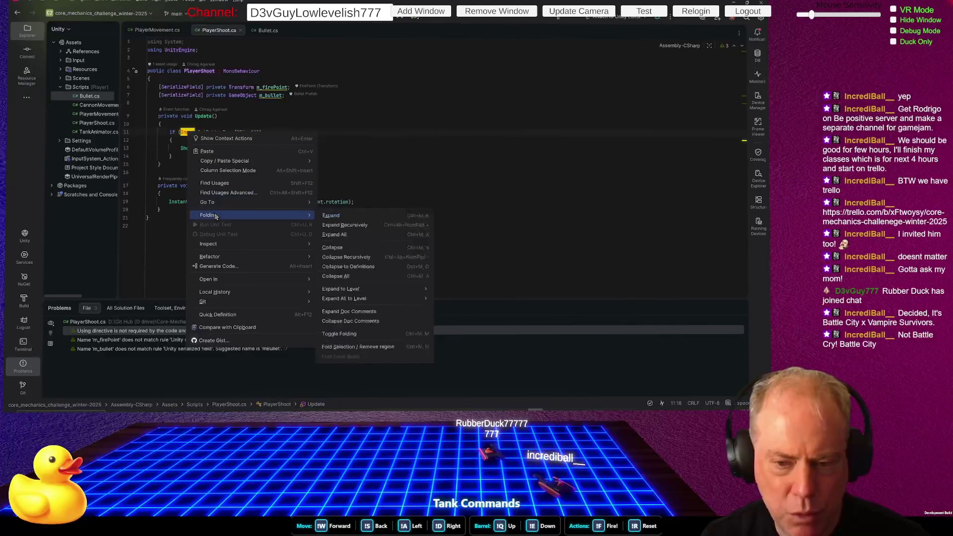
key(Escape)
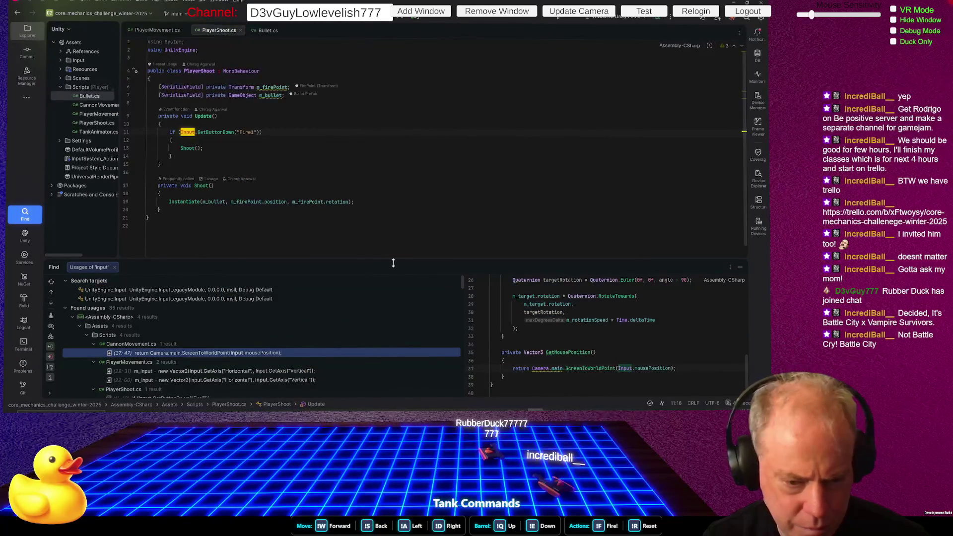
drag(403, 259, 416, 196)
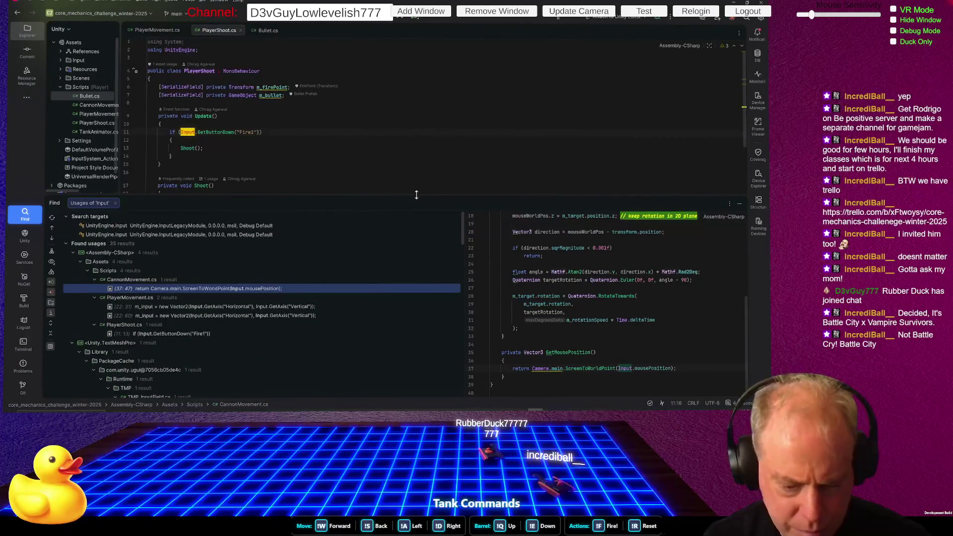
Step: Collapse the package results: TextMeshPro, VisualScripting, UnityEngine.UI, Generated and Documentation
click(71, 344)
click(73, 353)
click(72, 361)
click(72, 370)
click(72, 379)
scroll(156, 342, down, 5)
scroll(156, 343, up, 5)
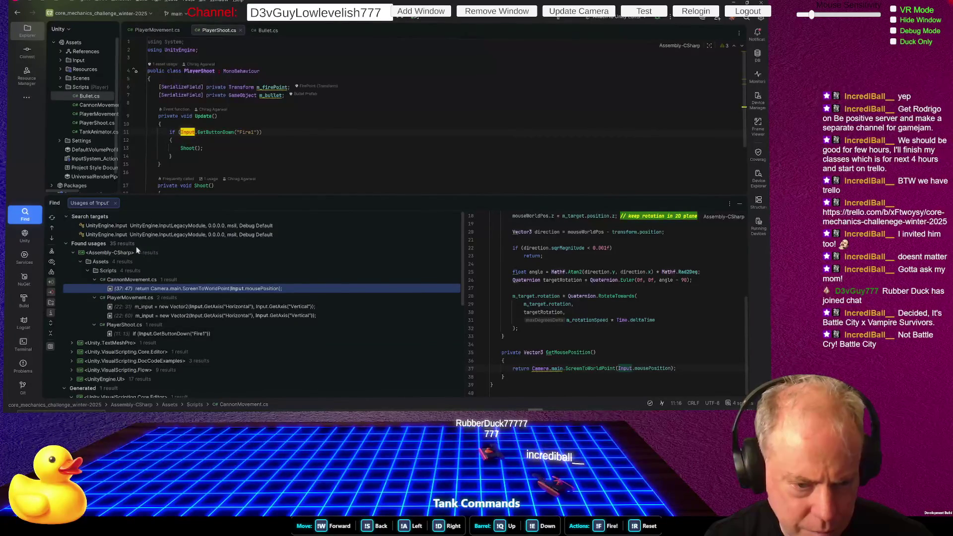
click(66, 244)
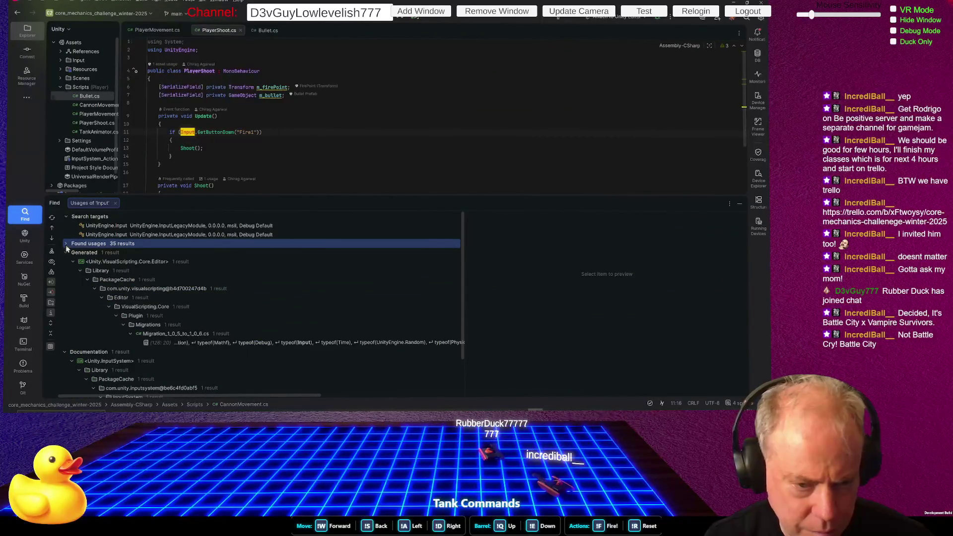
click(65, 244)
click(66, 217)
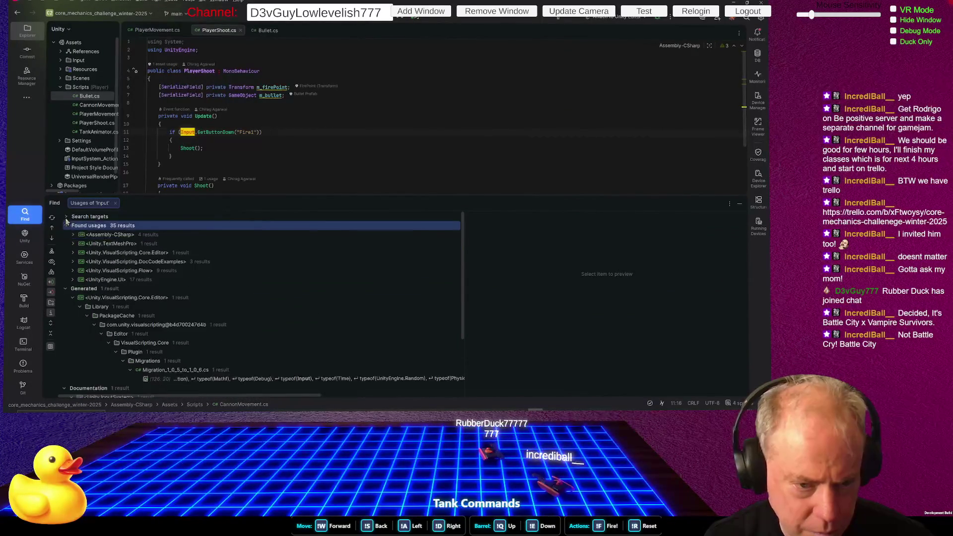
click(65, 217)
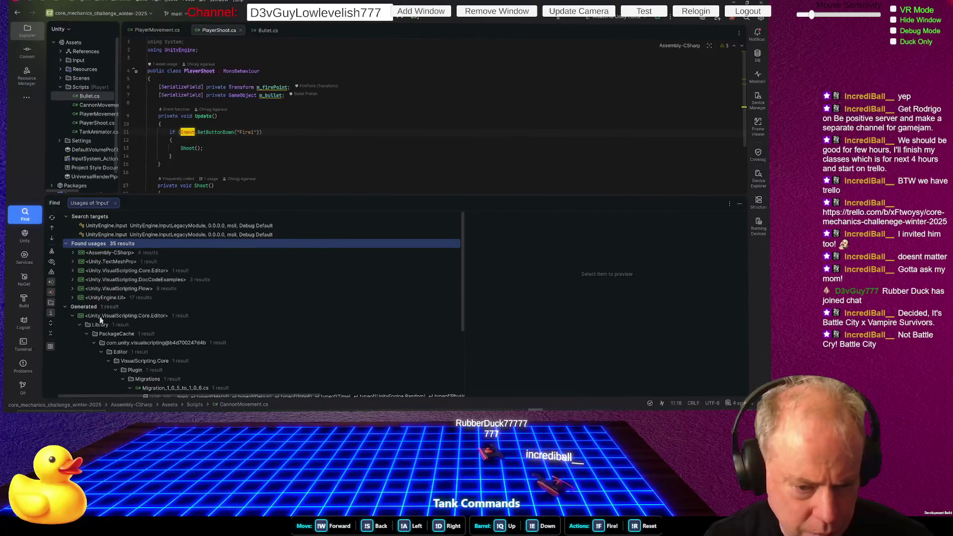
click(66, 307)
click(63, 318)
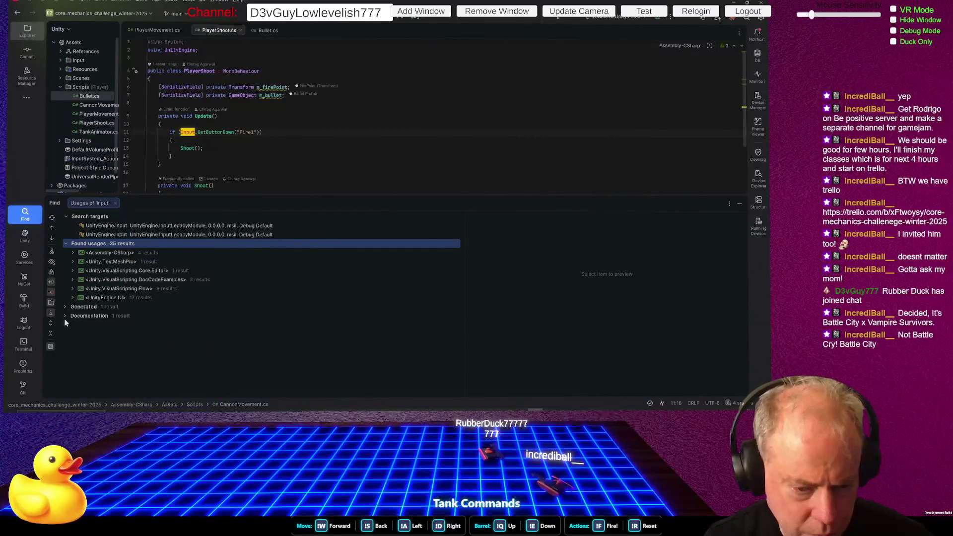
Step: Expand the Assembly-CSharp usages in CannonMovement.cs, PlayerMovement.cs and PlayerShoot.cs
click(73, 253)
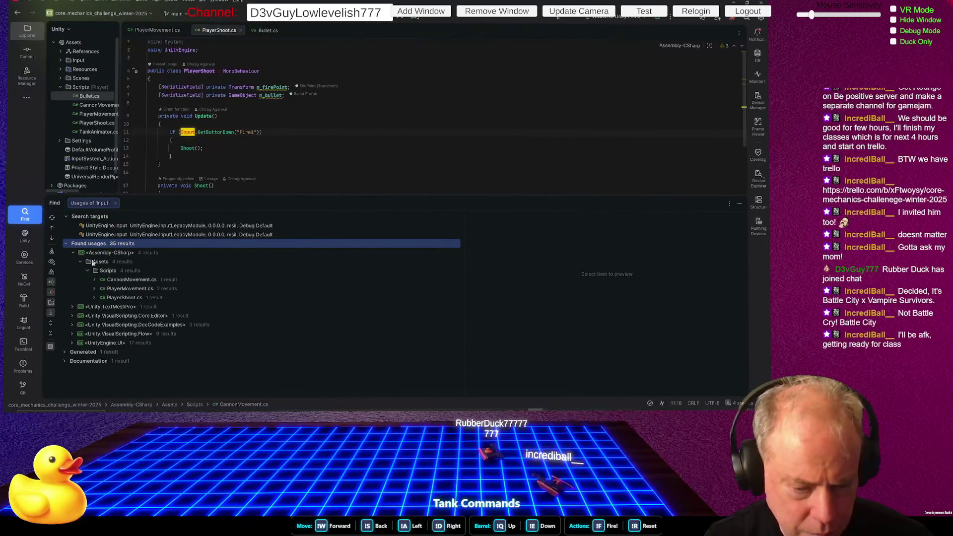
double_click(138, 281)
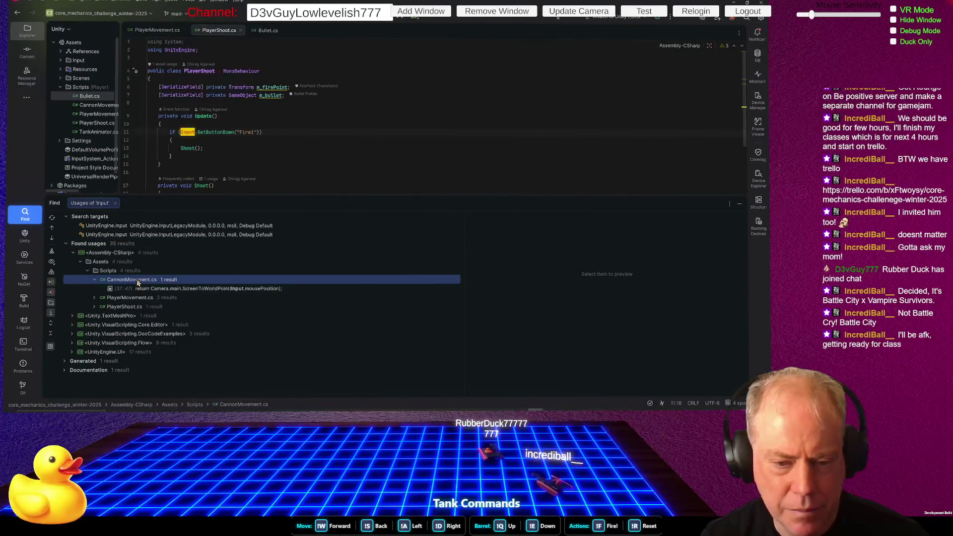
click(168, 289)
click(94, 299)
click(95, 325)
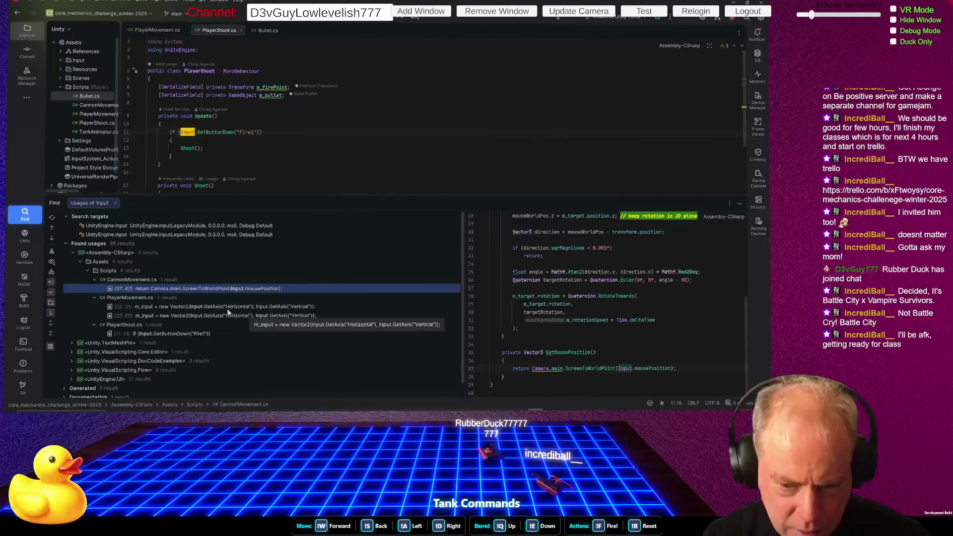
Step: Open the PlayerMovement.cs usage and select its m_input assignment line
double_click(209, 308)
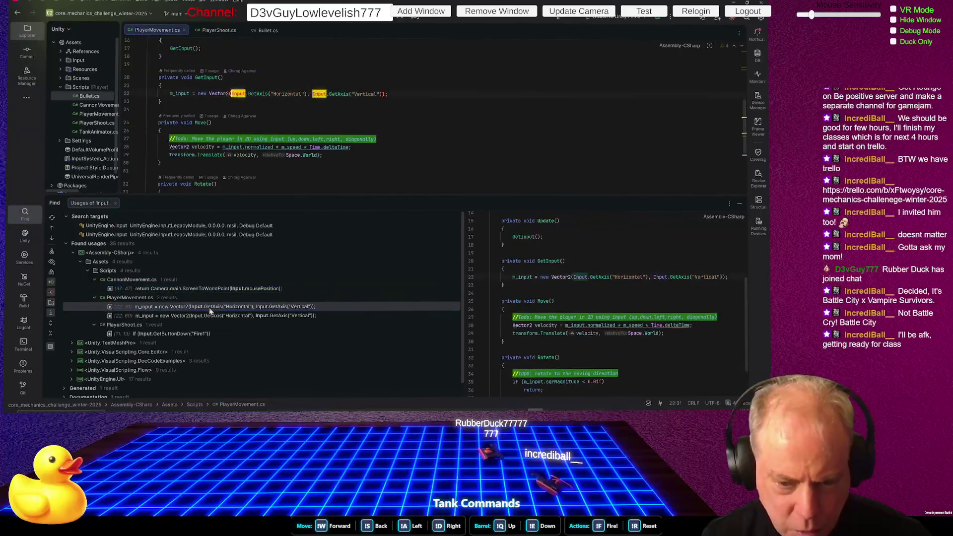
click(384, 164)
drag(391, 95, 173, 94)
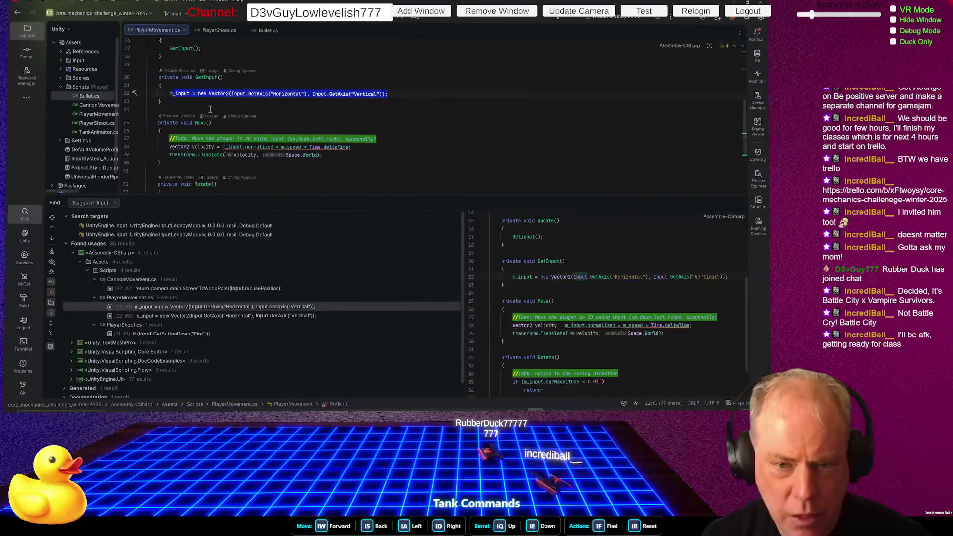
drag(390, 94, 170, 94)
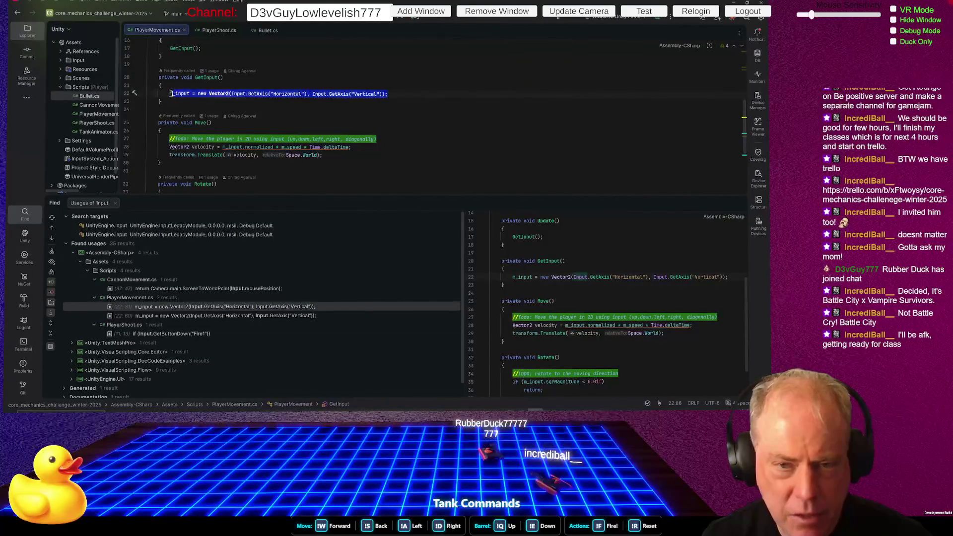
Step: Open PlayerShoot's Fire1 check, then CannonMovement's Input.mousePosition call, and return to Unity
click(221, 335)
double_click(189, 336)
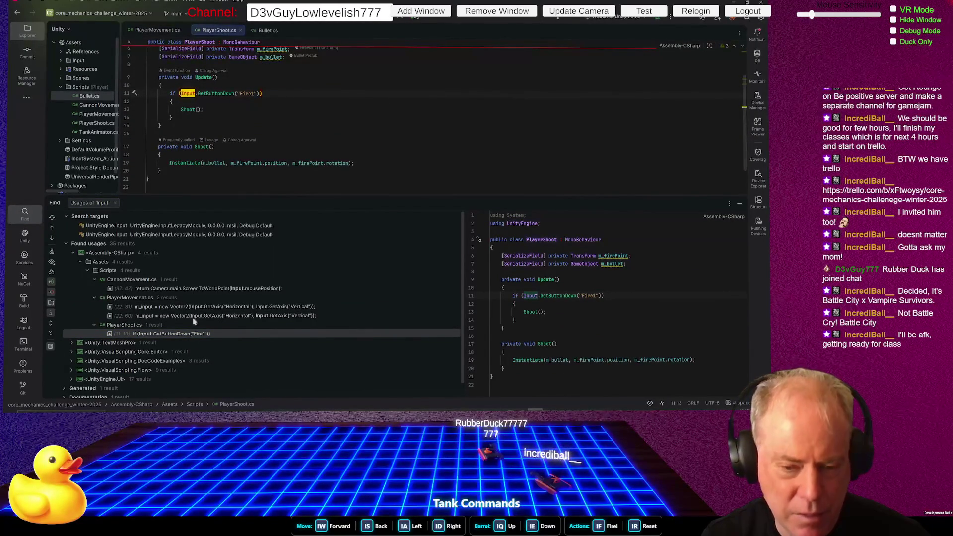
double_click(206, 289)
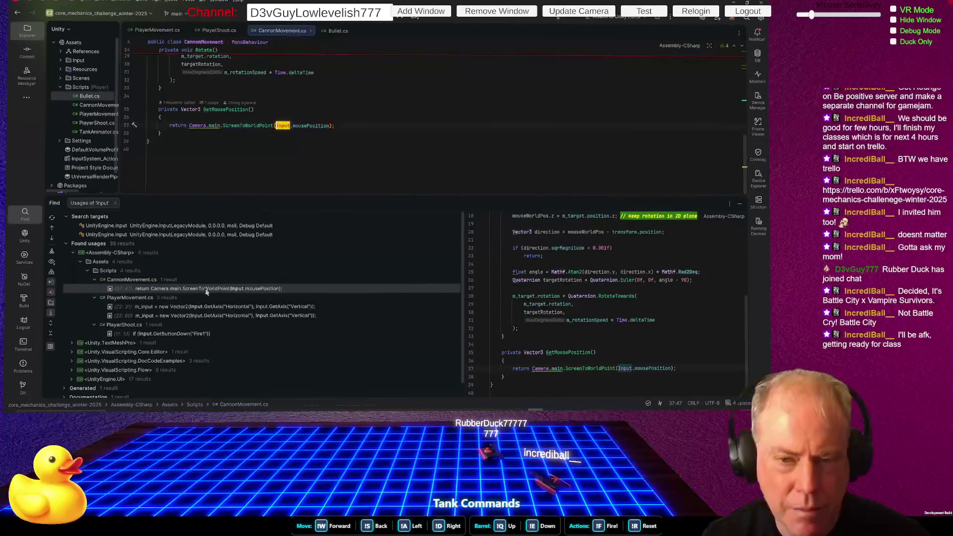
key(alt+Tab)
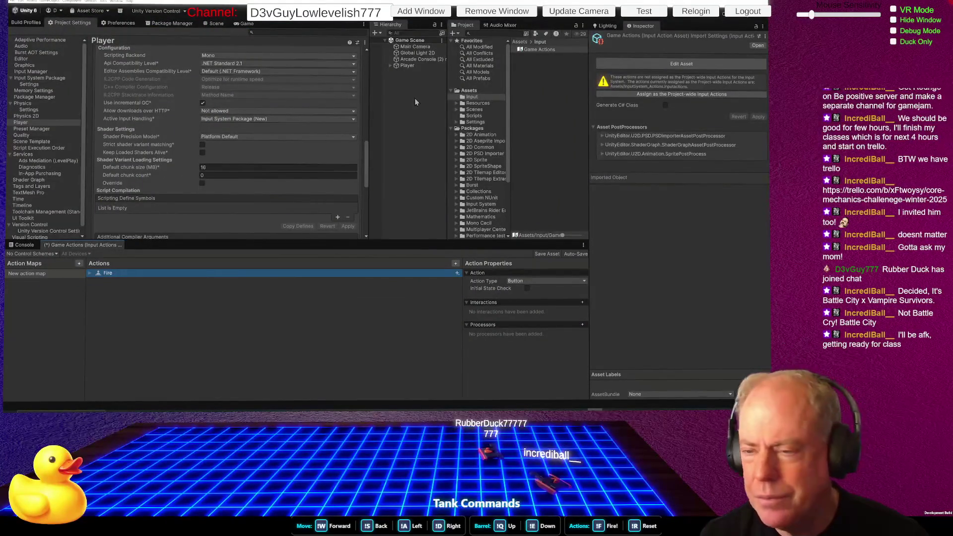
Step: Select and expand Player, inspect Tank 000, and show the Scene view
click(414, 66)
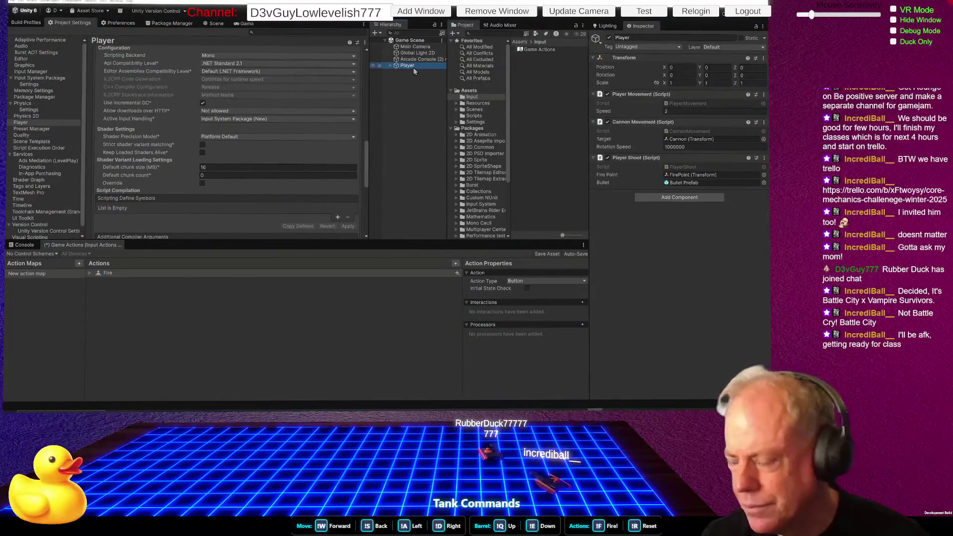
click(391, 67)
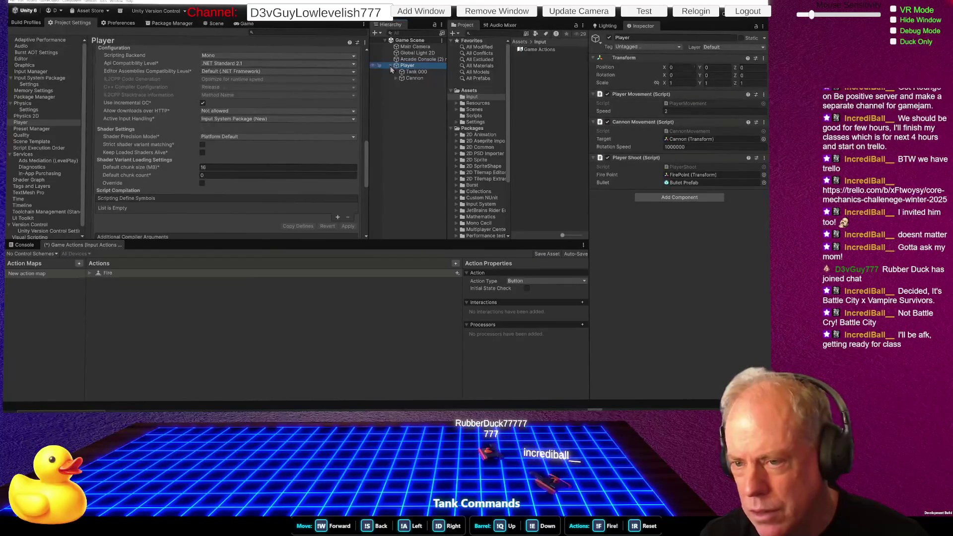
click(417, 72)
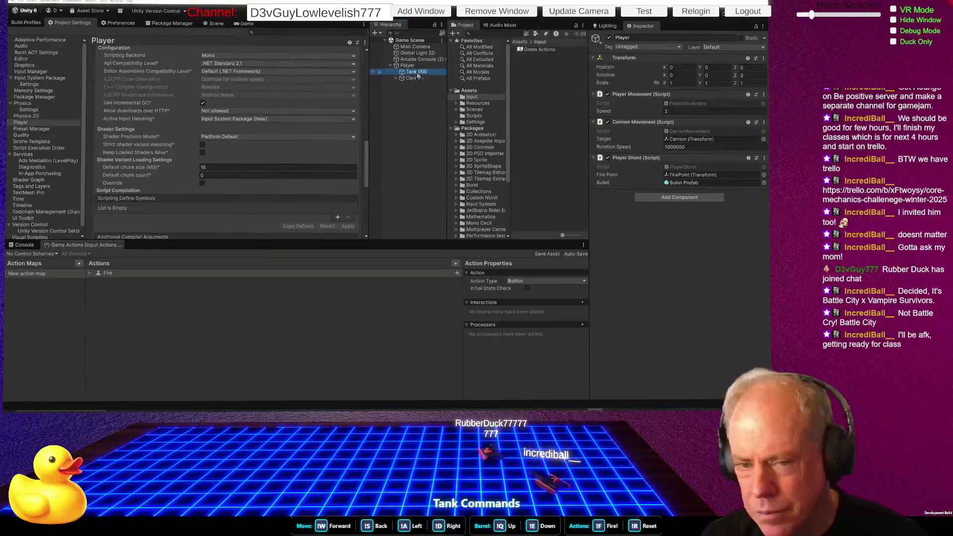
click(216, 23)
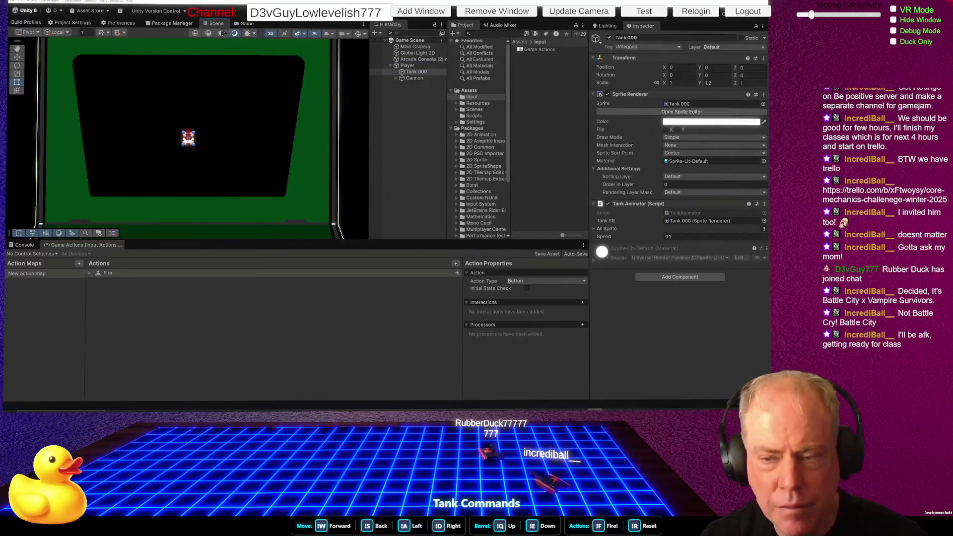
Step: Inspect Cannon, expand it to inspect Cannon End, and briefly check the Assets menu
click(412, 79)
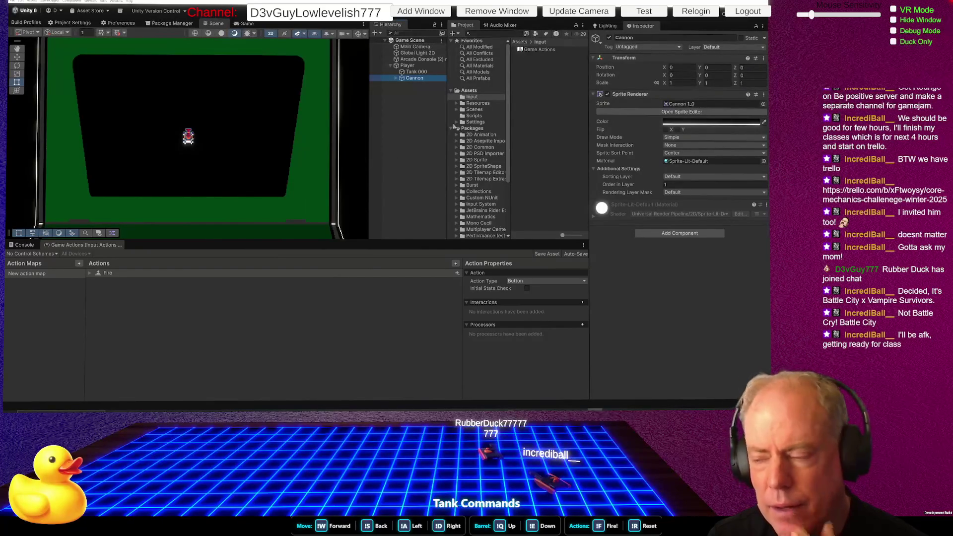
click(396, 79)
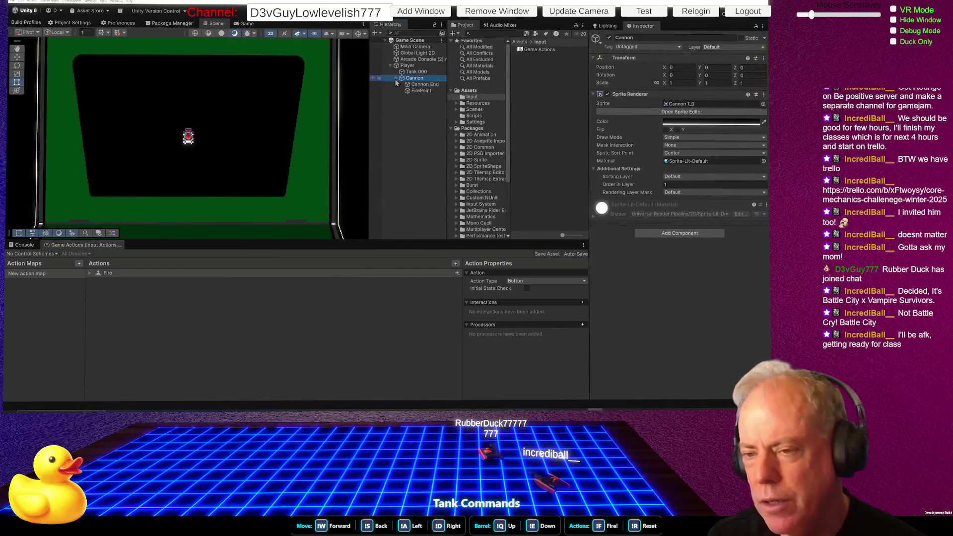
click(424, 85)
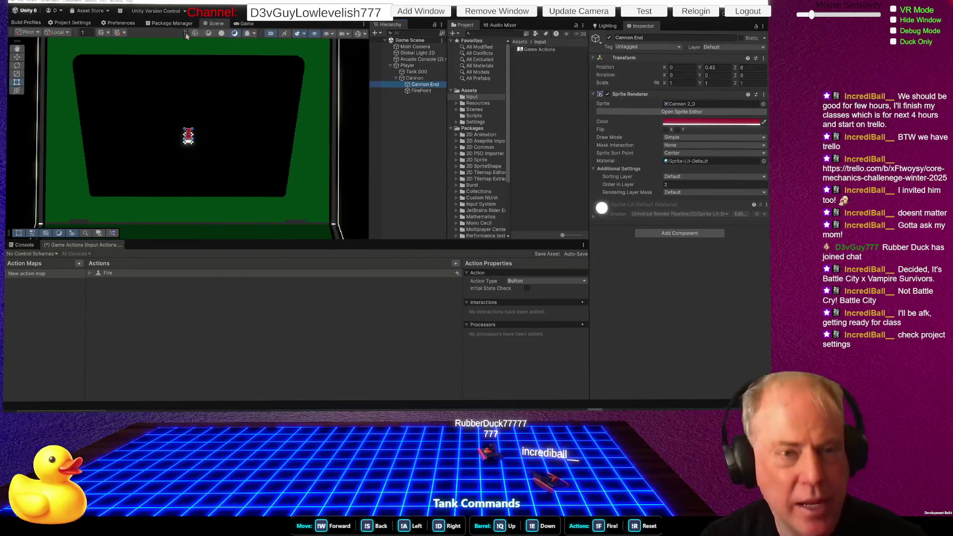
click(32, 1)
key(Escape)
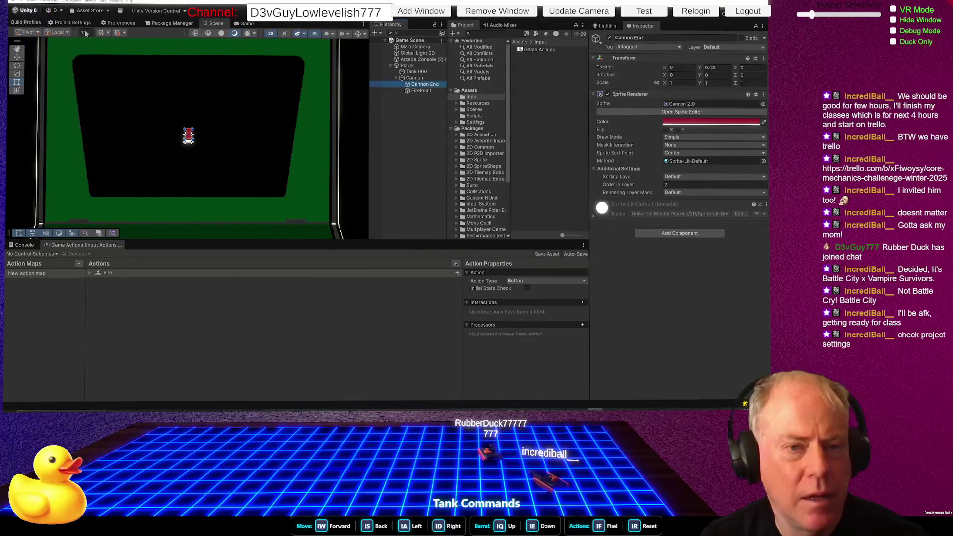
Step: Set Player Active Input Handling to Both, apply the editor restart, then show the Game view
click(77, 23)
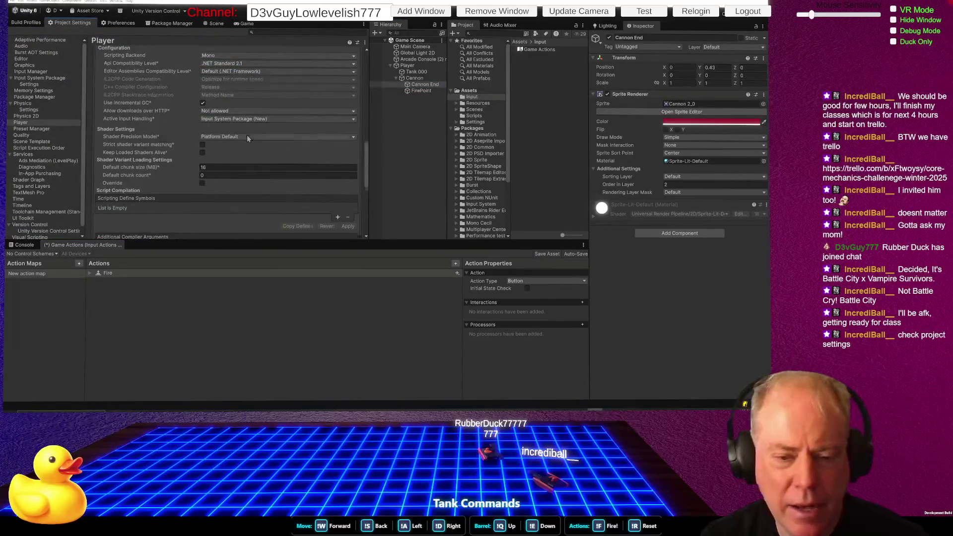
scroll(246, 134, down, 5)
scroll(246, 149, up, 8)
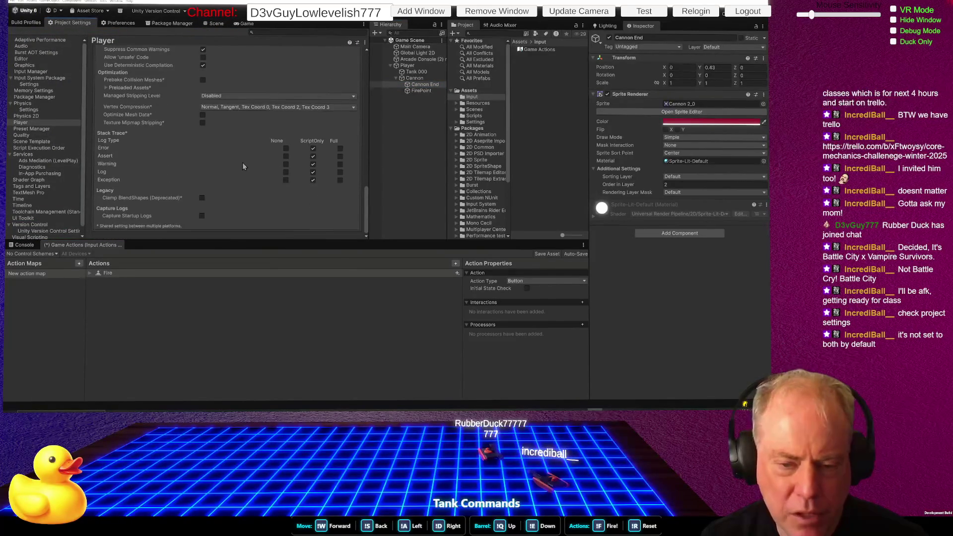
scroll(245, 168, down, 3)
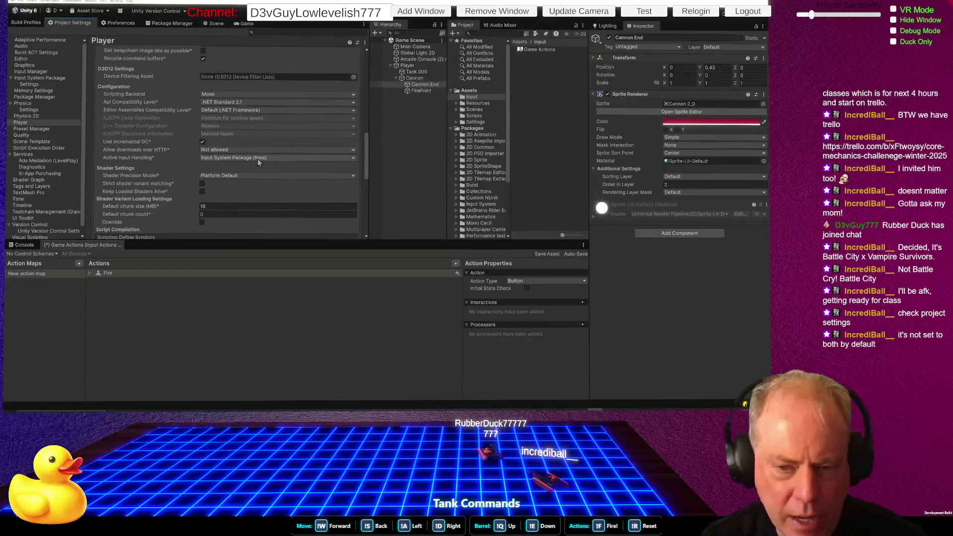
click(257, 158)
click(219, 177)
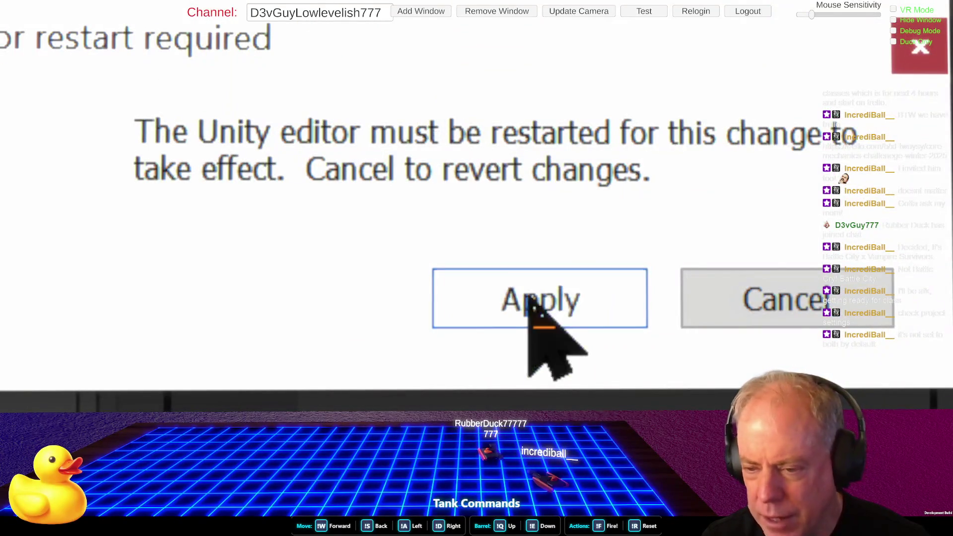
click(530, 299)
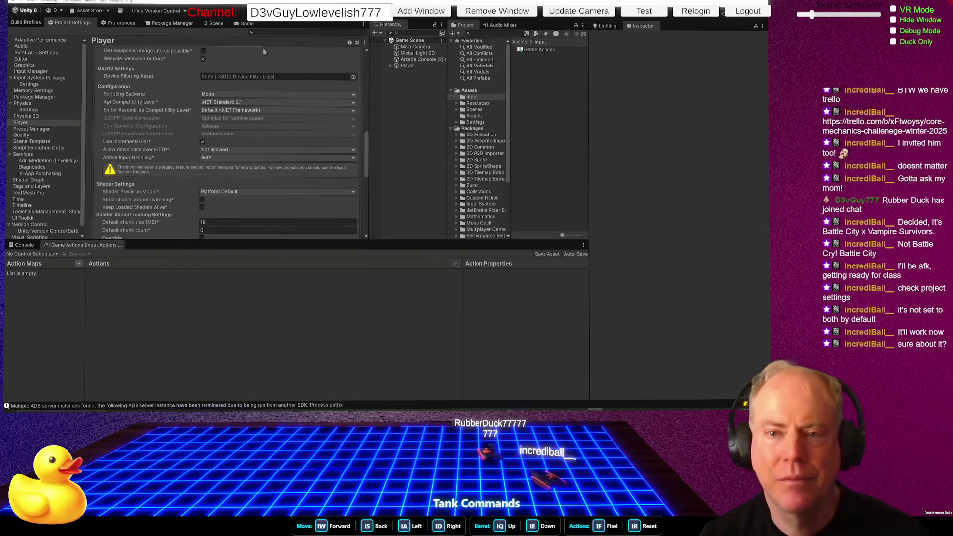
click(247, 24)
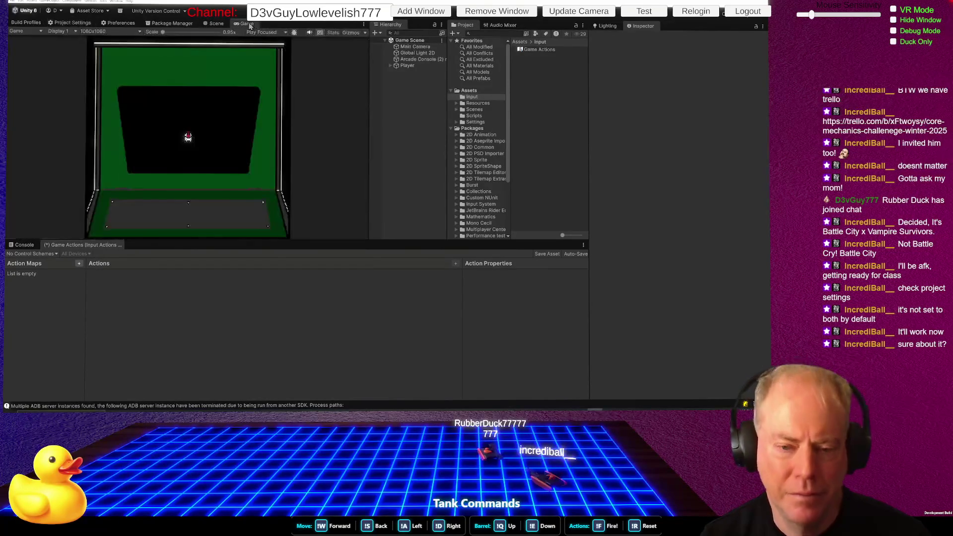
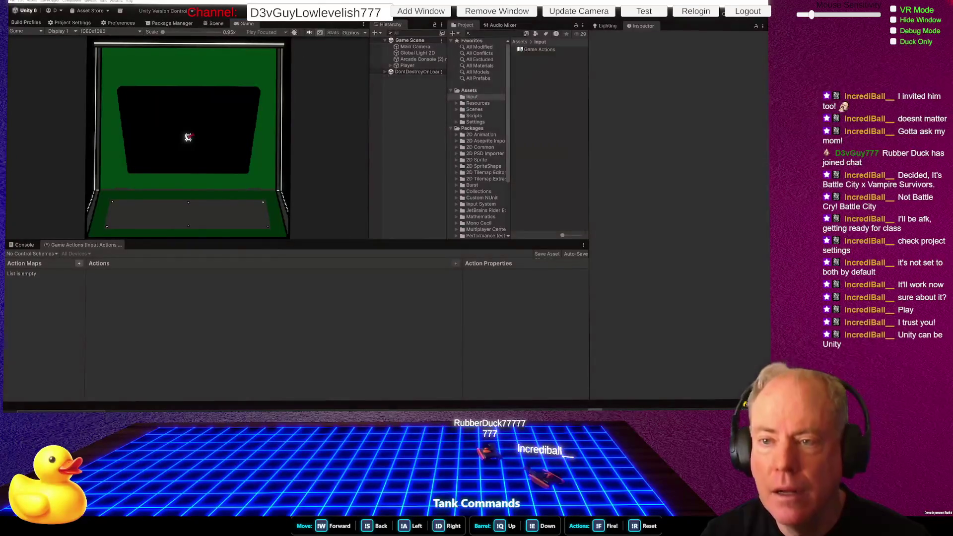
Step: Exit Play mode, review CannonMovement.cs in Rider, and return to Unity
key(ctrl+p)
mouse_move(386, 410)
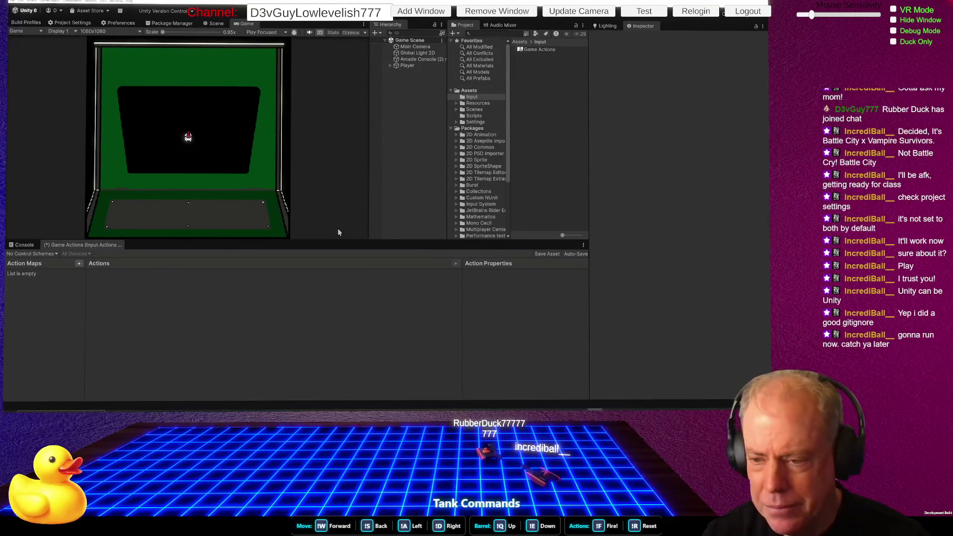
key(alt+Tab)
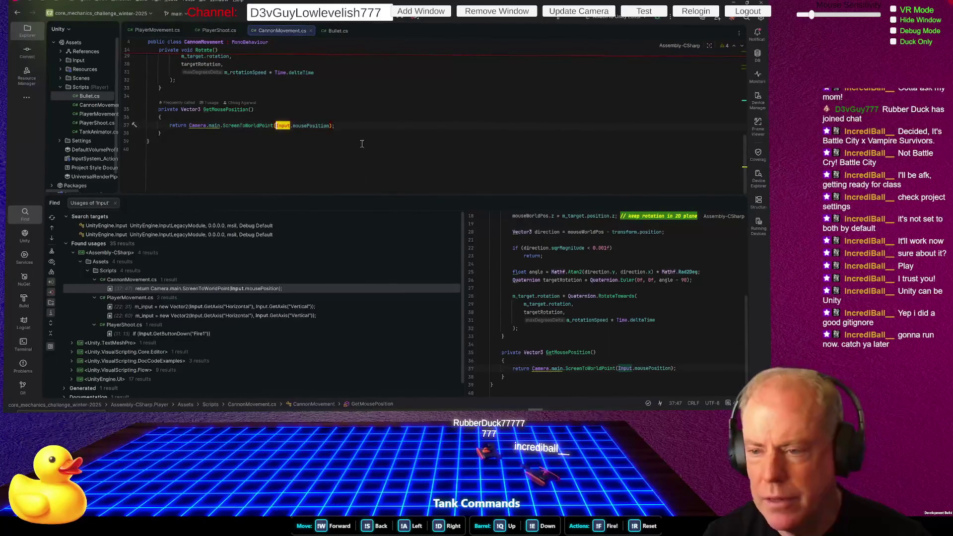
key(alt+Tab)
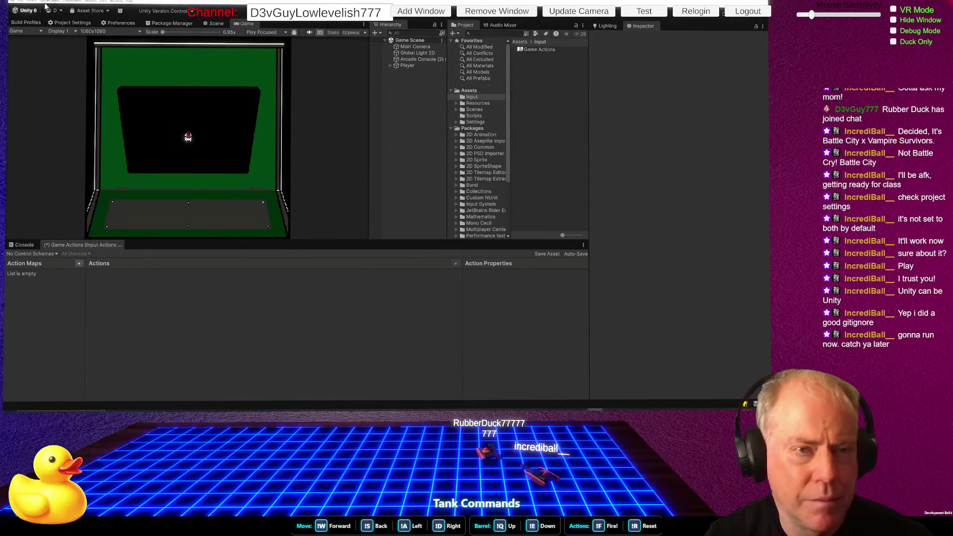
click(32, 1)
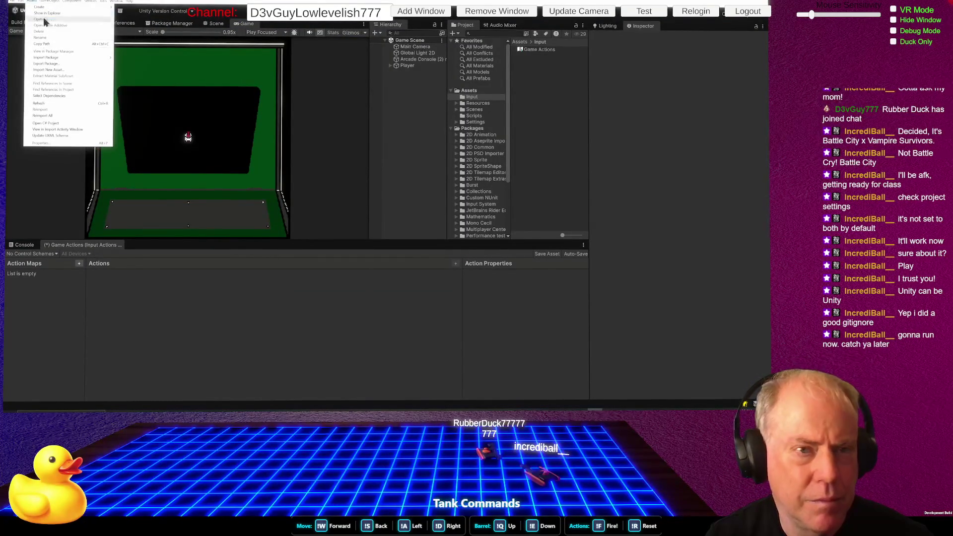
Step: Switch Active Input Handling to Input System Package (New), restart, and add an action map
click(333, 82)
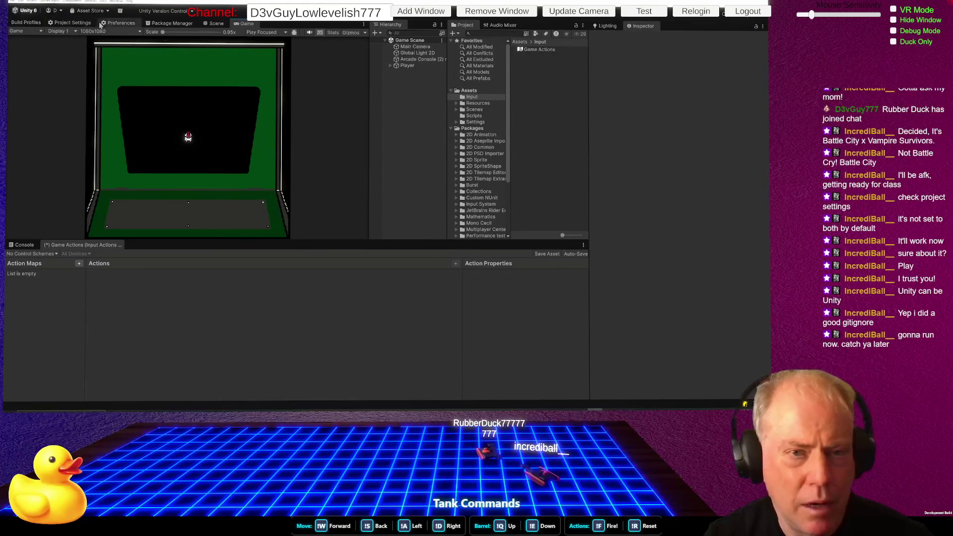
click(72, 22)
click(228, 158)
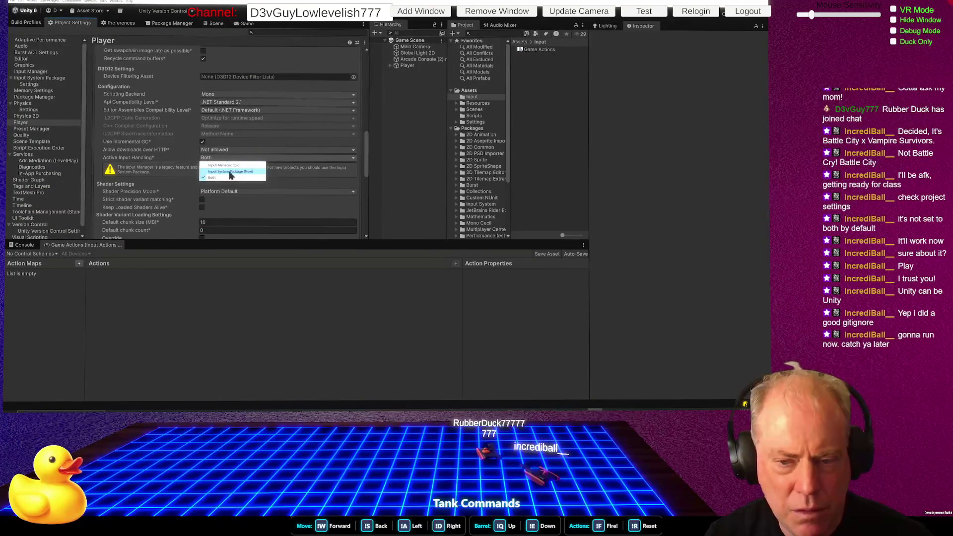
click(231, 172)
click(542, 272)
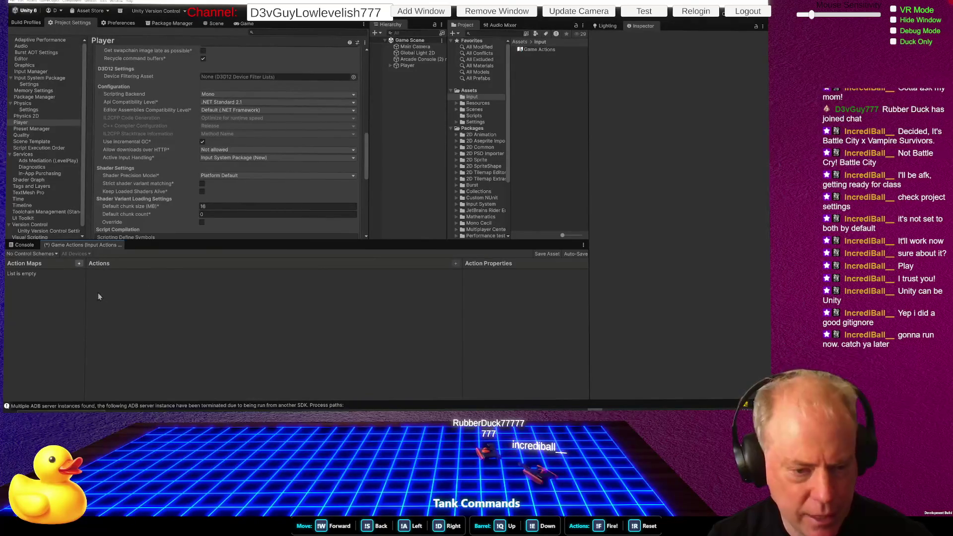
click(79, 264)
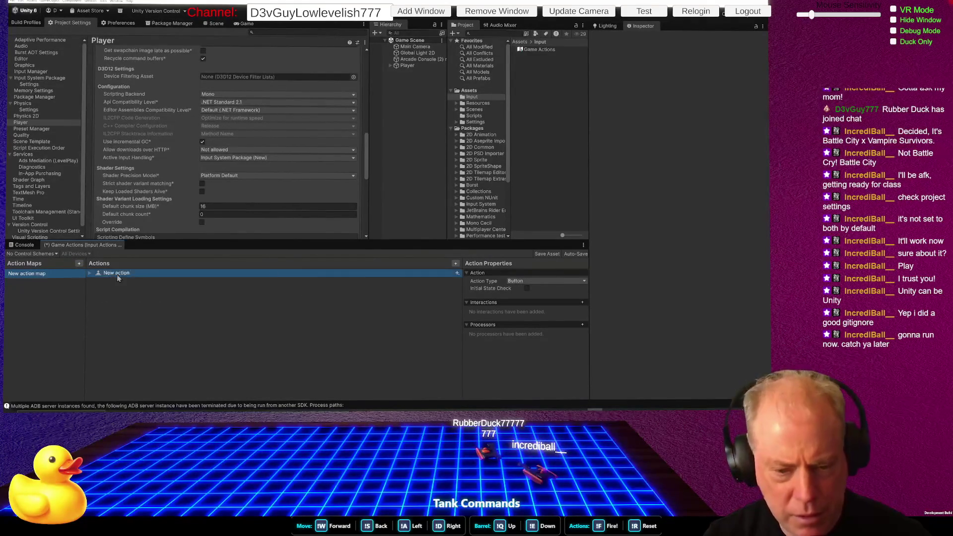
Step: Rename the New action to 'Fire'
click(457, 273)
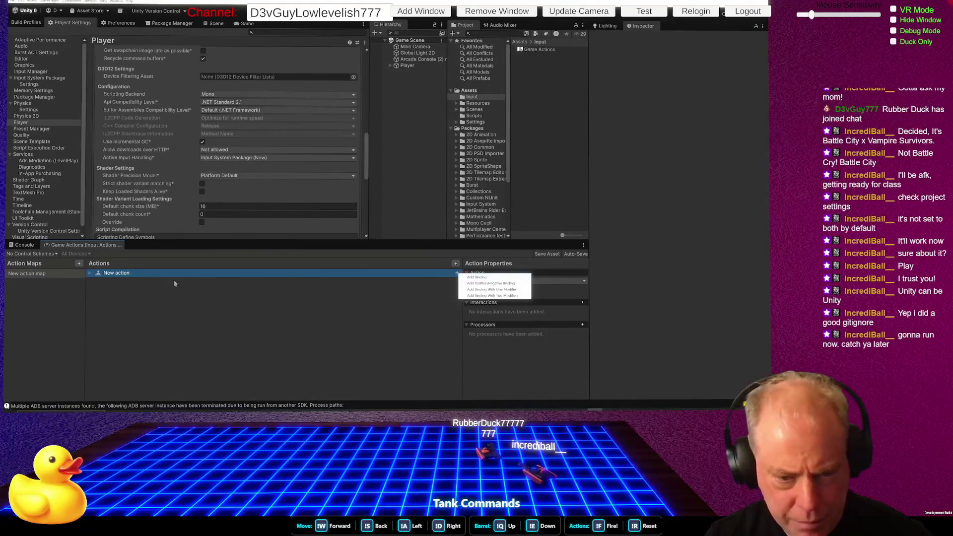
click(117, 274)
double_click(117, 273)
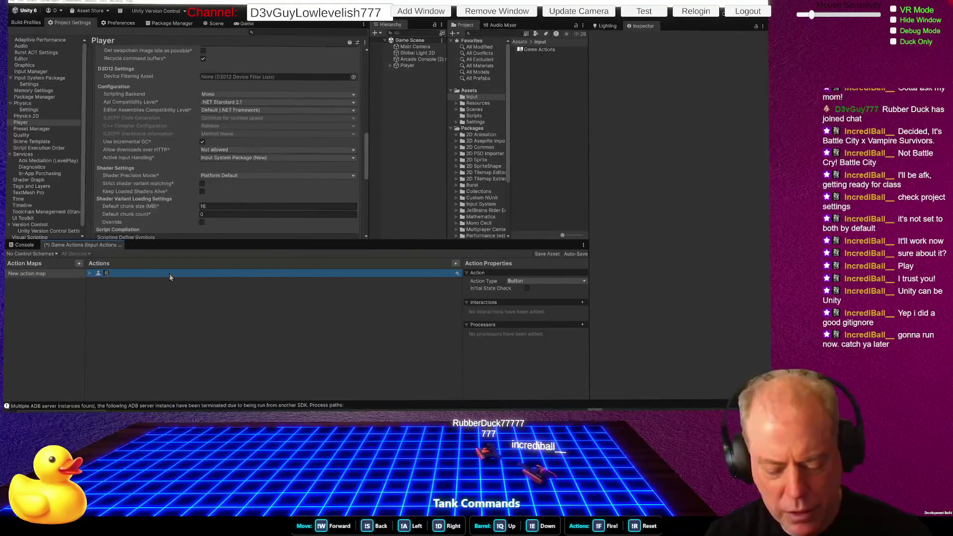
text(Fire)
key(Return)
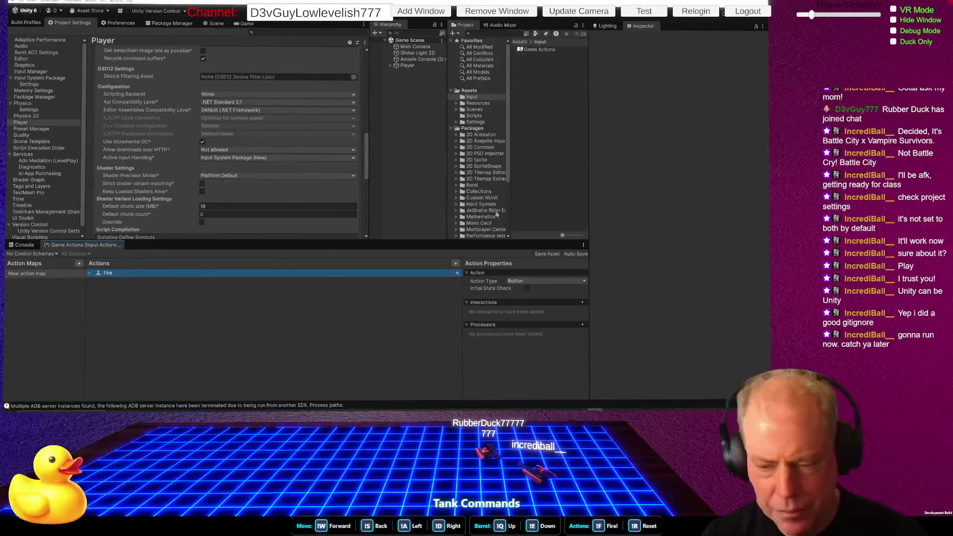
Step: Bind Fire's empty binding to Space [Keyboard] using Listen
click(91, 273)
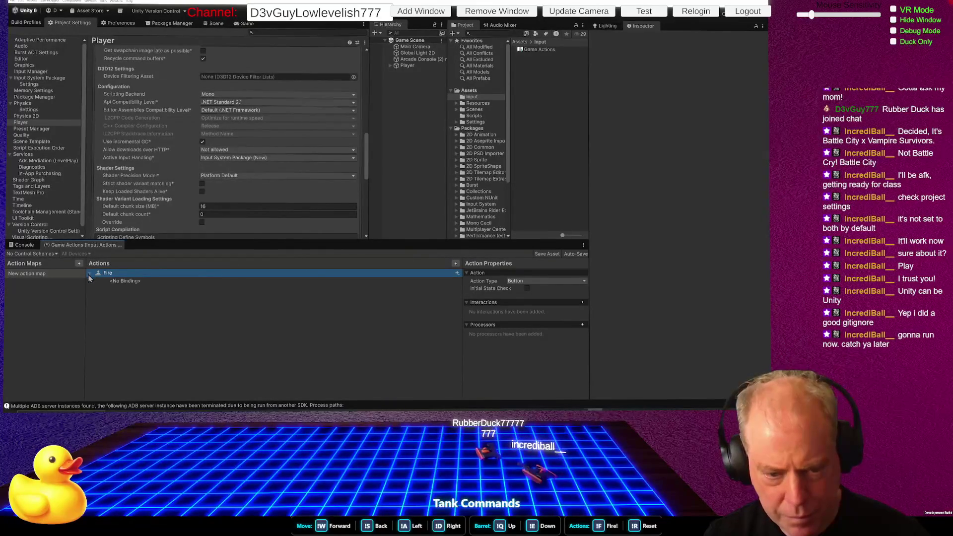
click(126, 280)
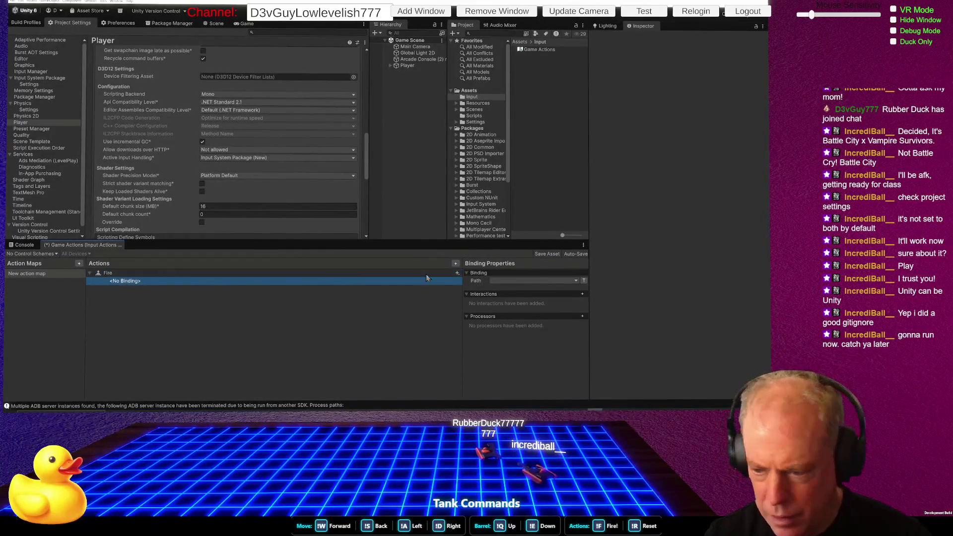
click(515, 283)
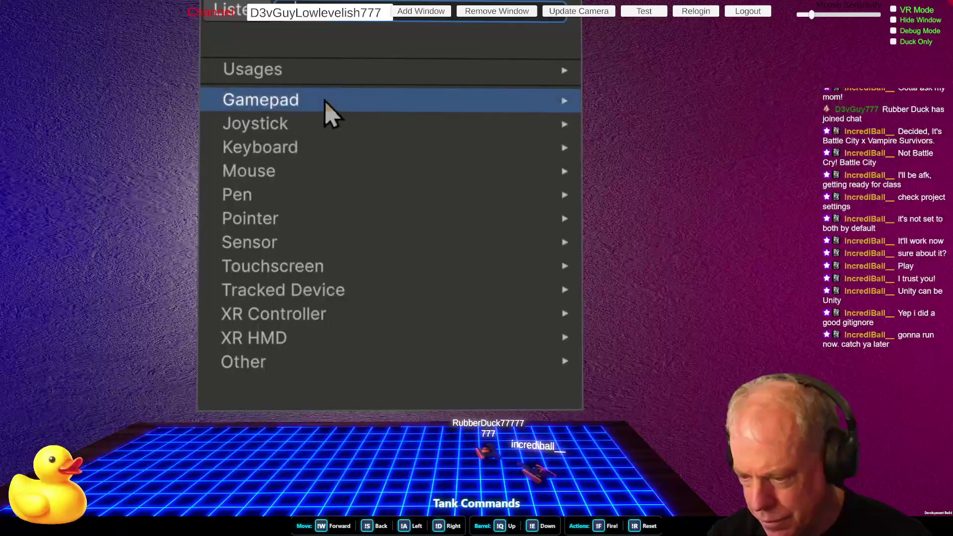
click(343, 149)
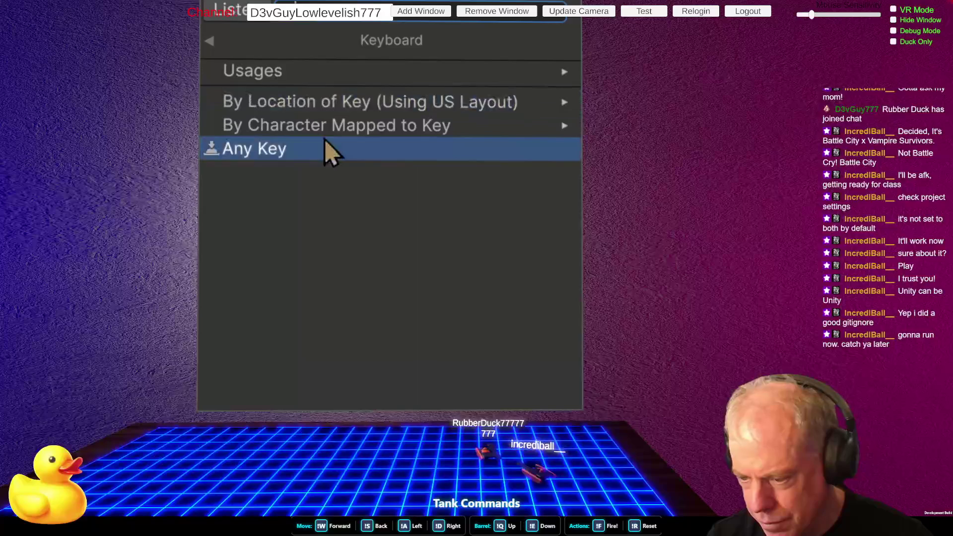
click(212, 41)
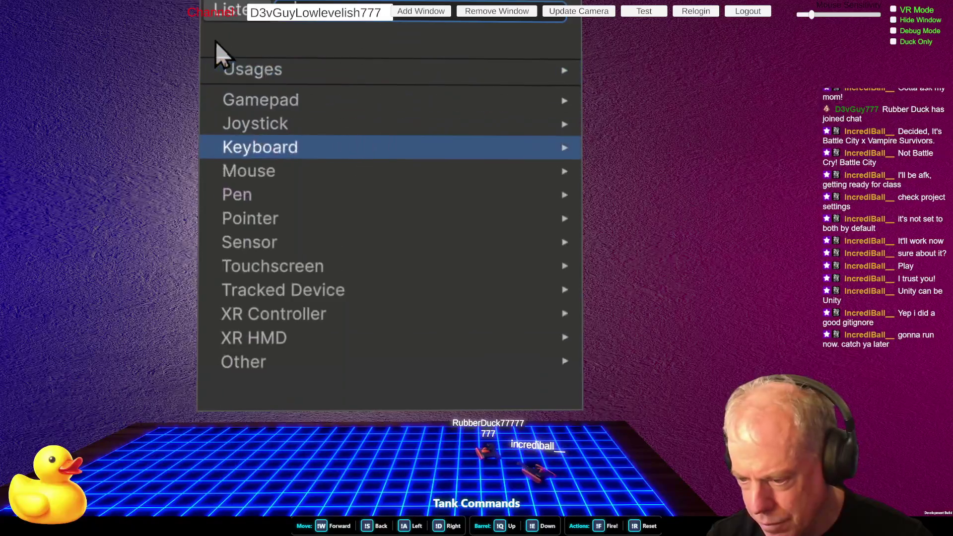
click(320, 74)
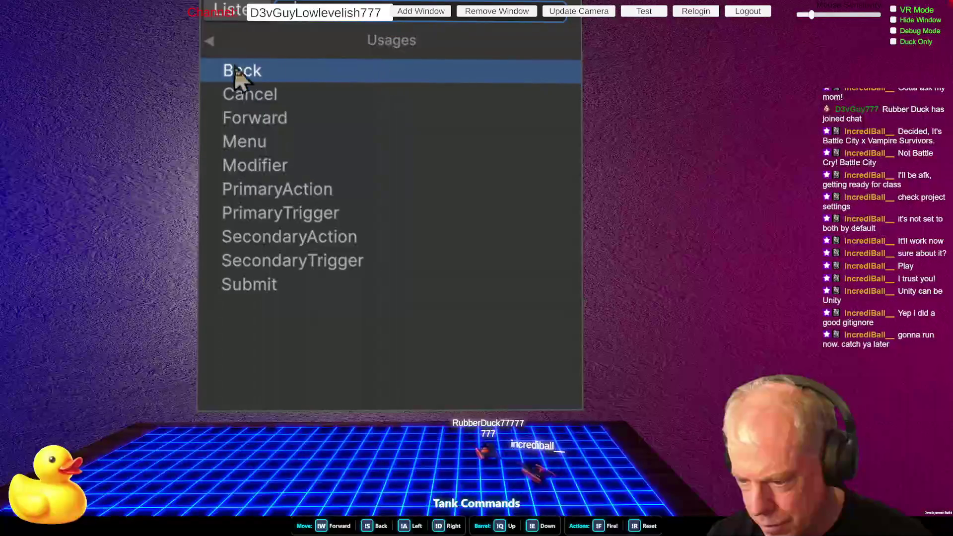
click(241, 22)
key(space)
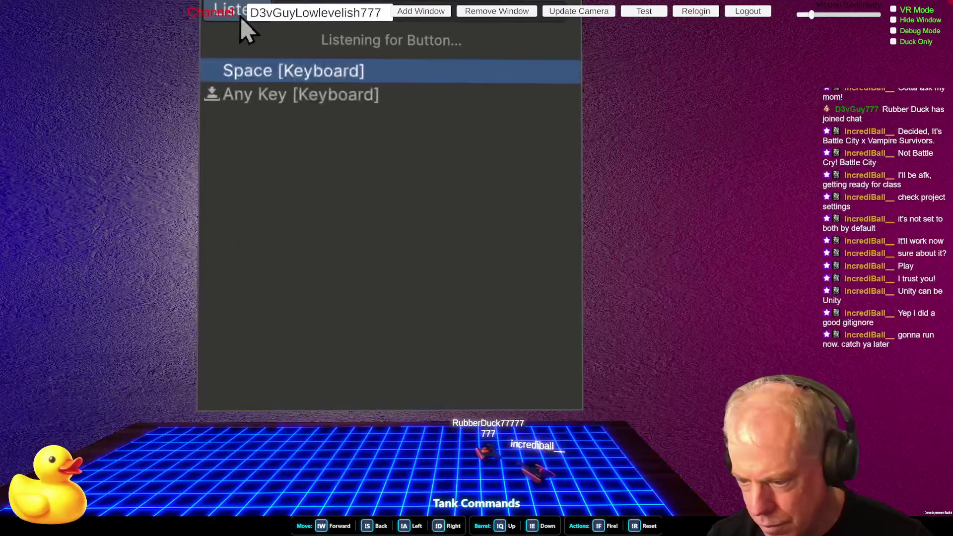
click(333, 72)
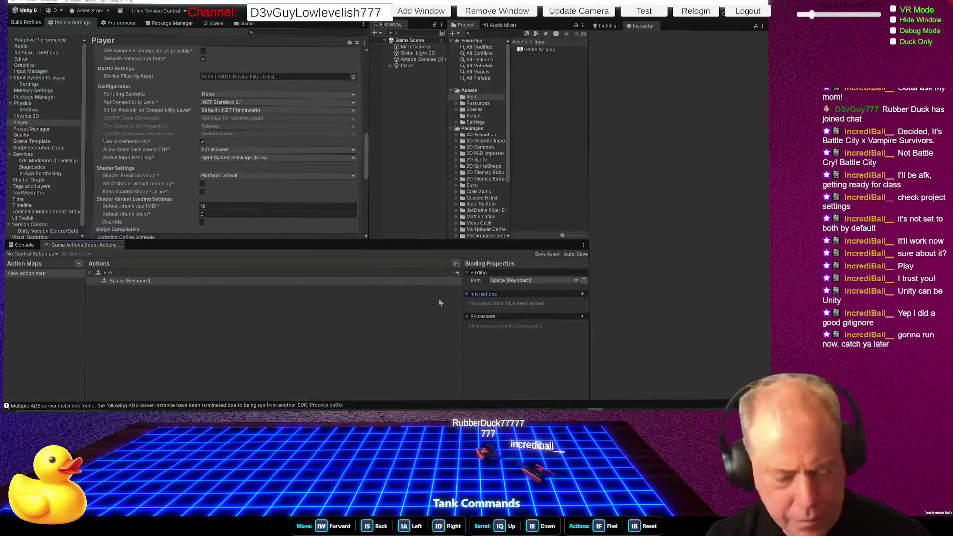
click(201, 282)
click(101, 299)
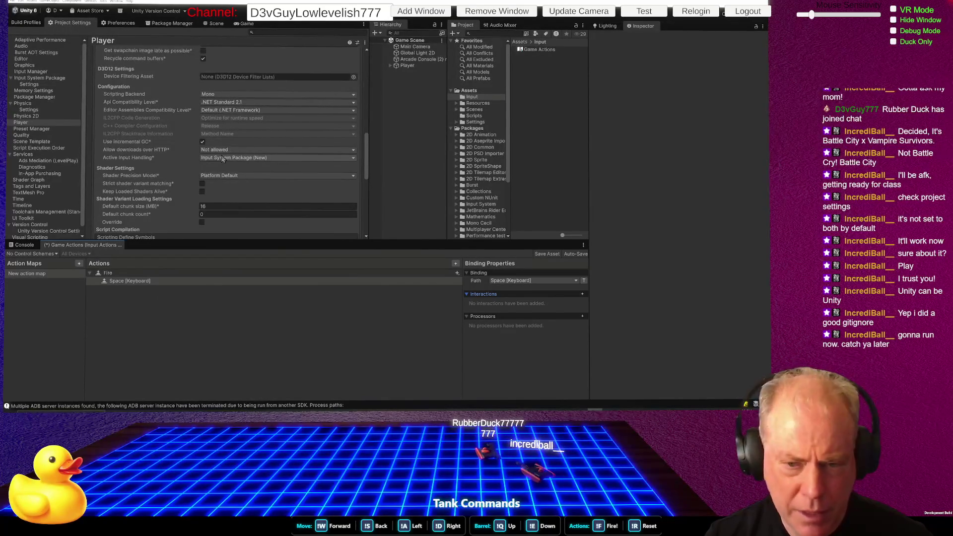
Step: Check the Active Input Handling options, then return to Rider's Input usages
click(263, 159)
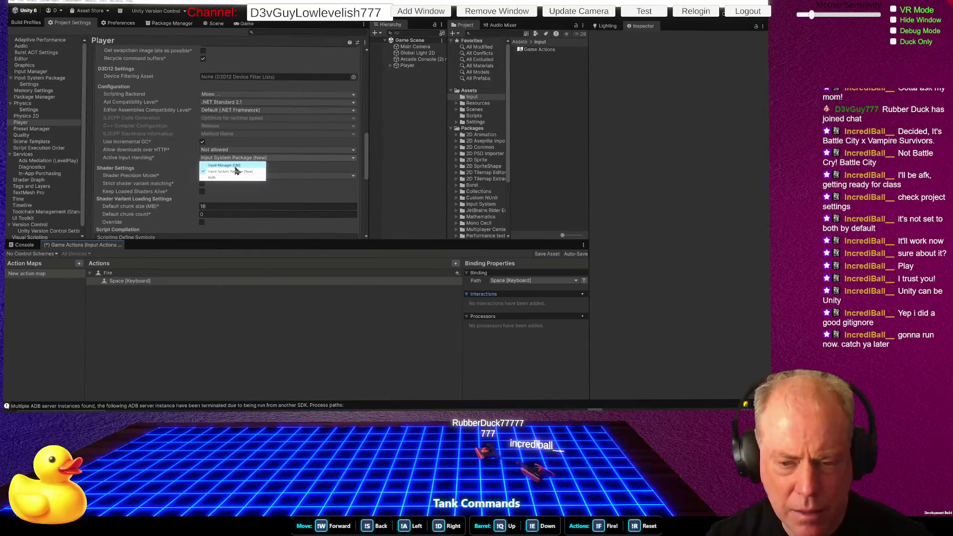
key(alt+Tab)
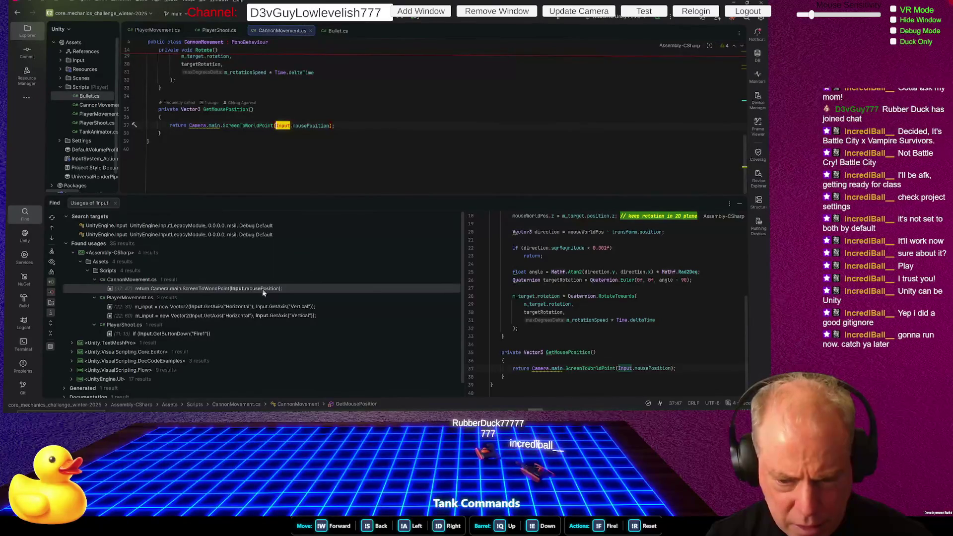
Step: Open PlayerShoot.cs at its Input usage, select "Fire1" on line 11, and return to Unity
click(180, 334)
double_click(180, 333)
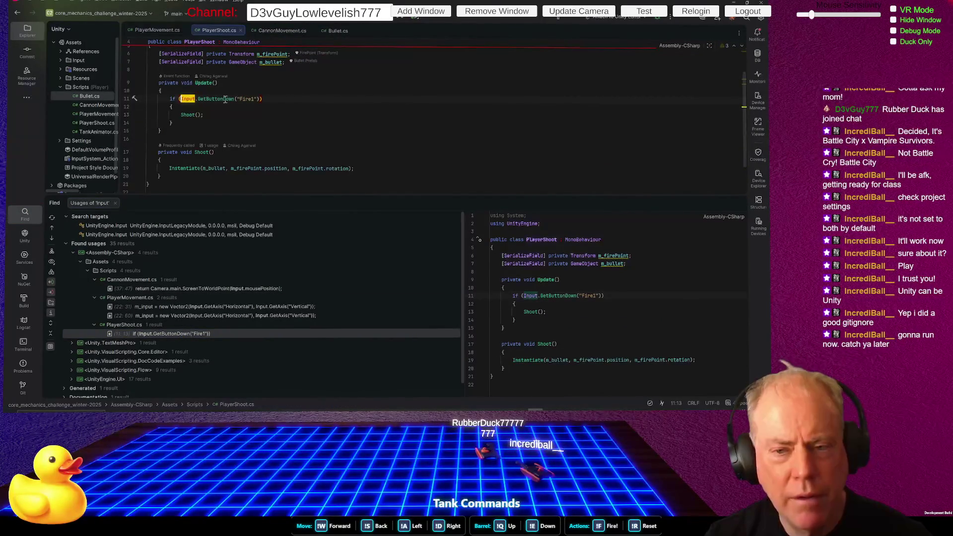
drag(237, 99, 261, 99)
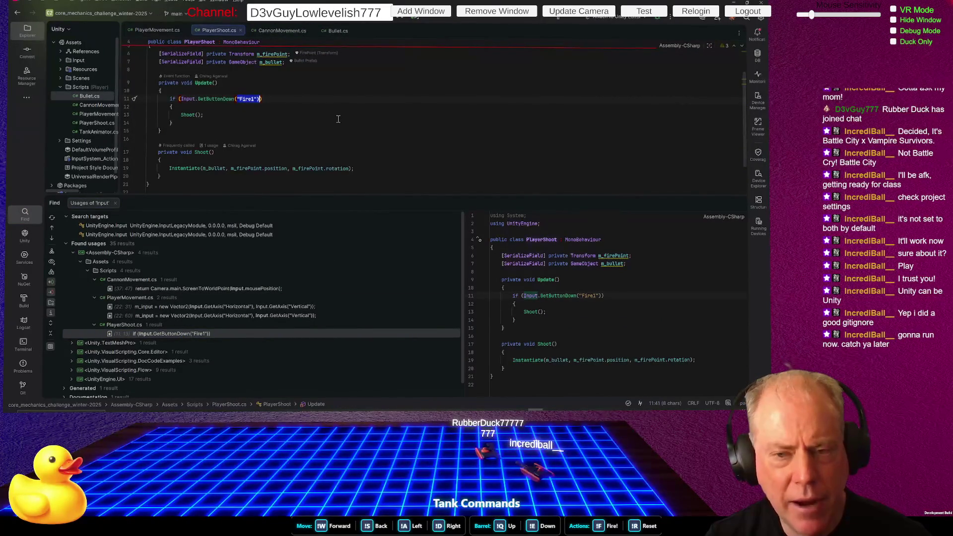
key(alt+Tab)
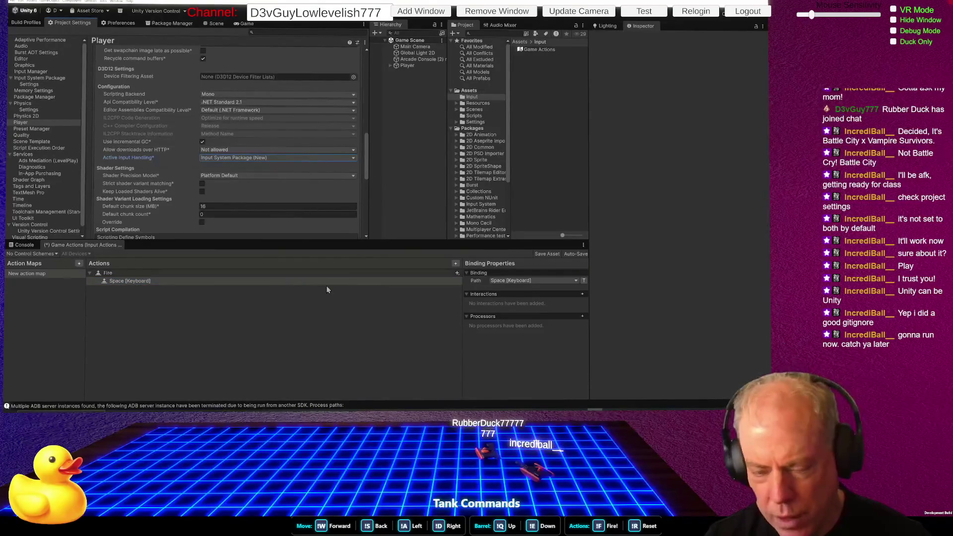
Step: Add a Left Button [Mouse] binding to Fire, then add another action to the map
click(457, 273)
click(462, 274)
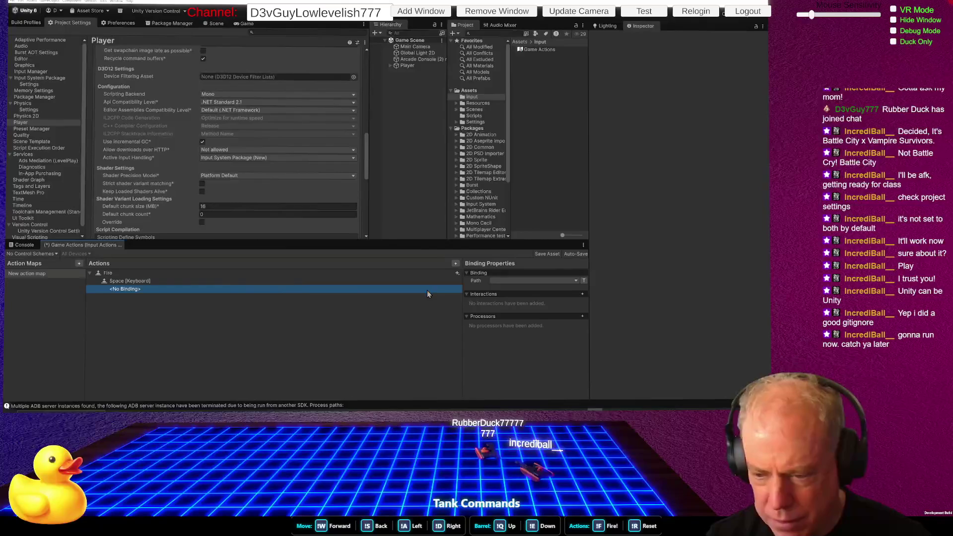
click(517, 281)
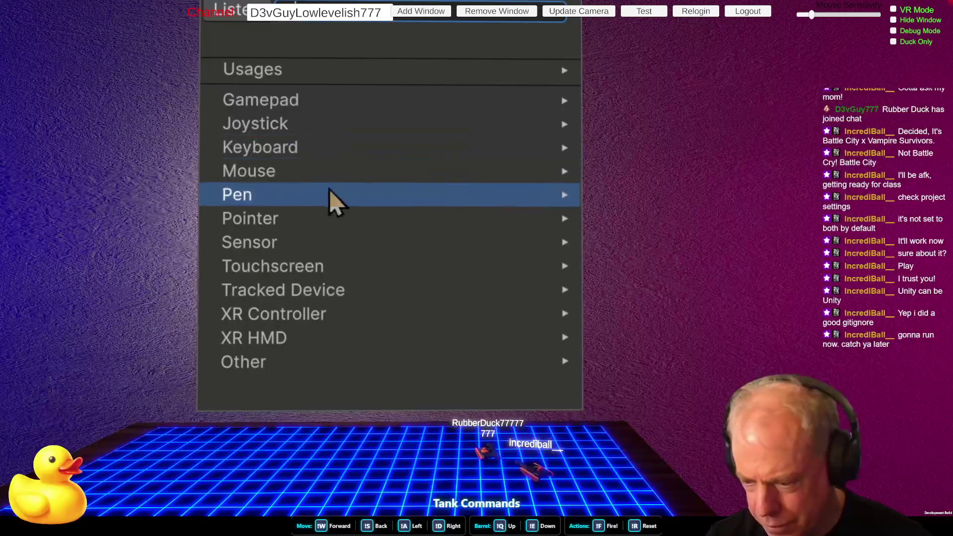
click(316, 179)
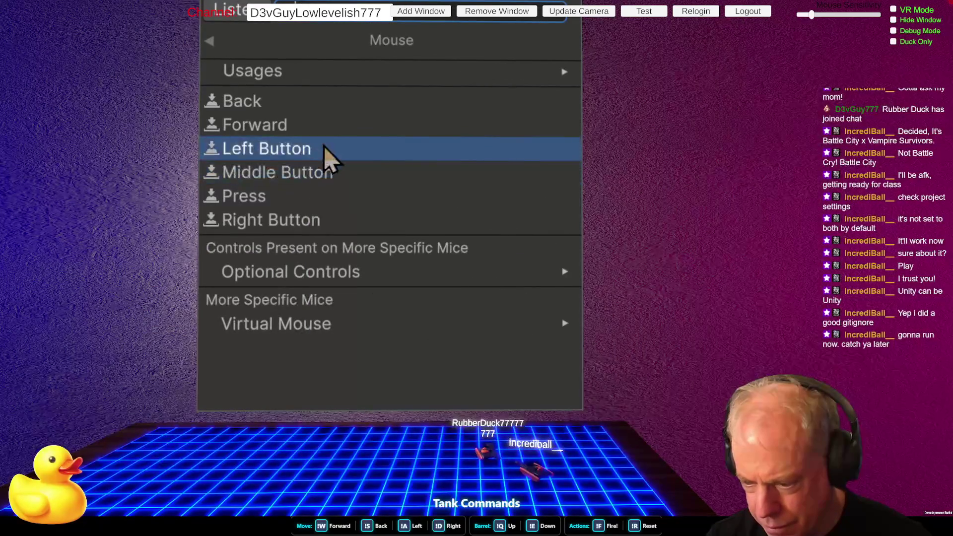
click(329, 149)
click(150, 289)
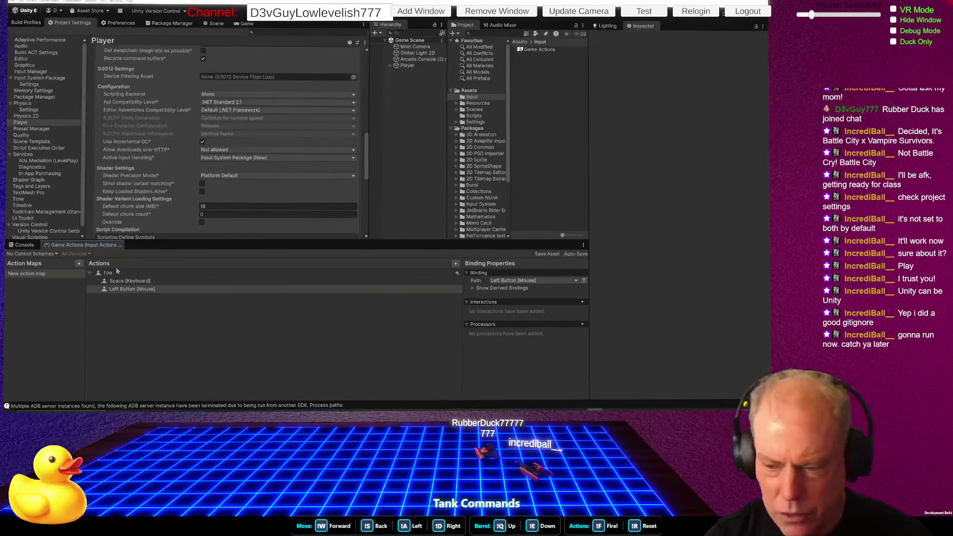
click(455, 264)
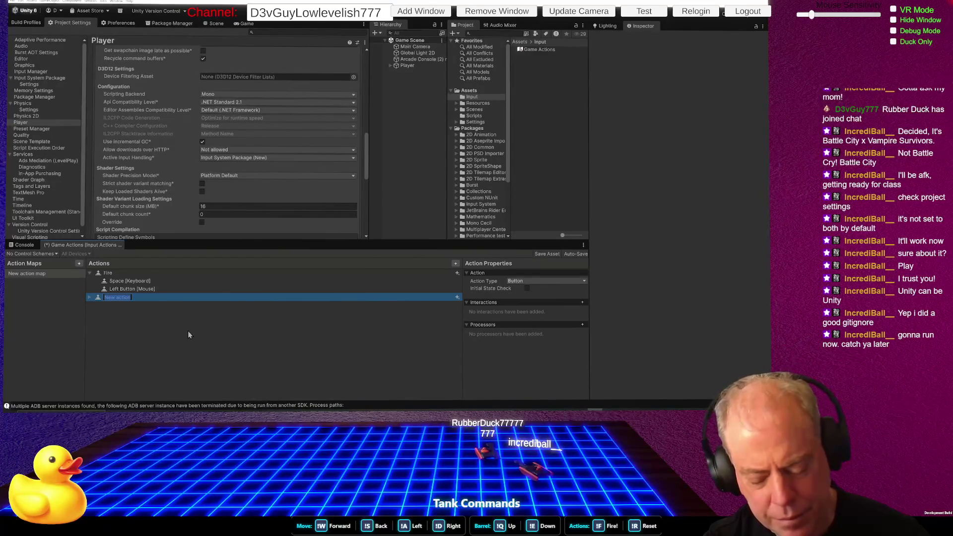
Step: Name the second action 'Mouse'
text(Mouse)
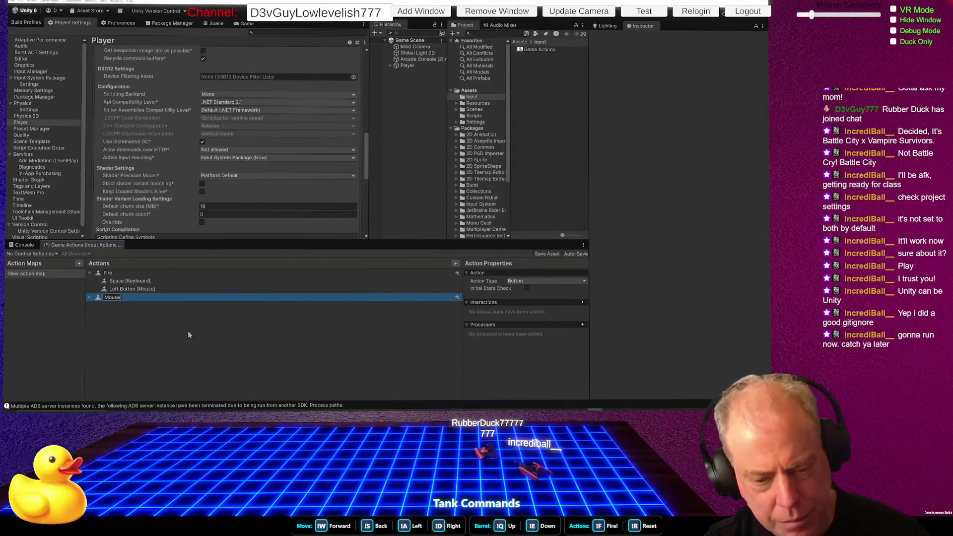
key(Return)
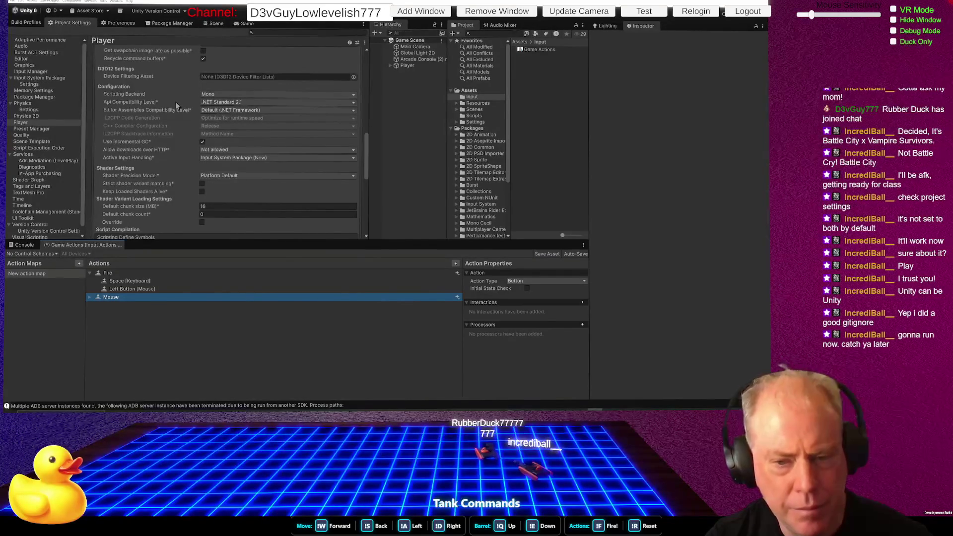
click(270, 157)
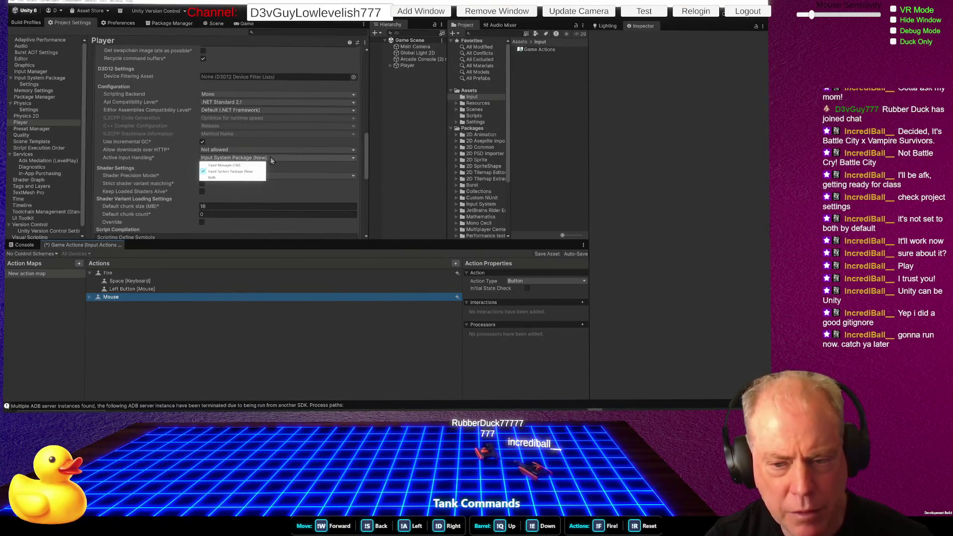
Step: Set Active Input Handling to Both and accept the editor restart
click(212, 178)
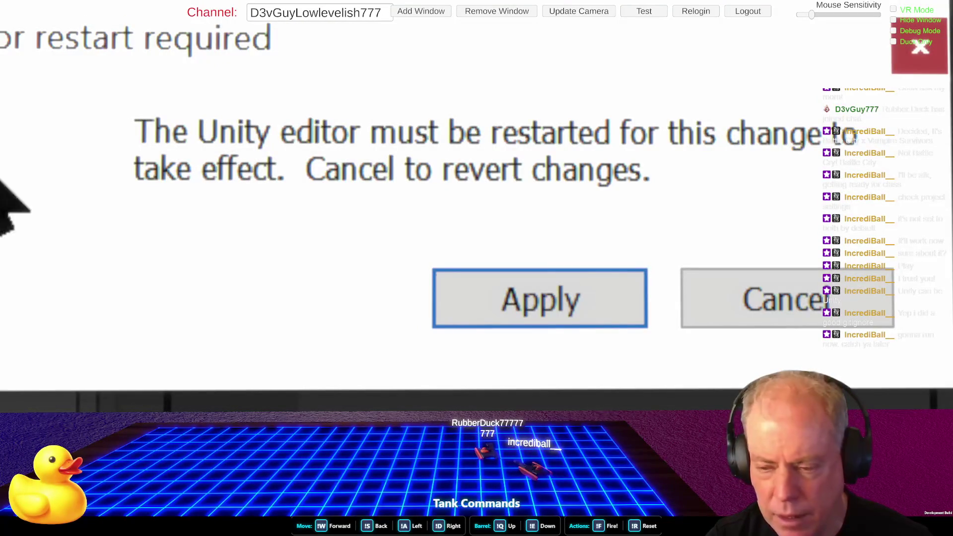
click(479, 323)
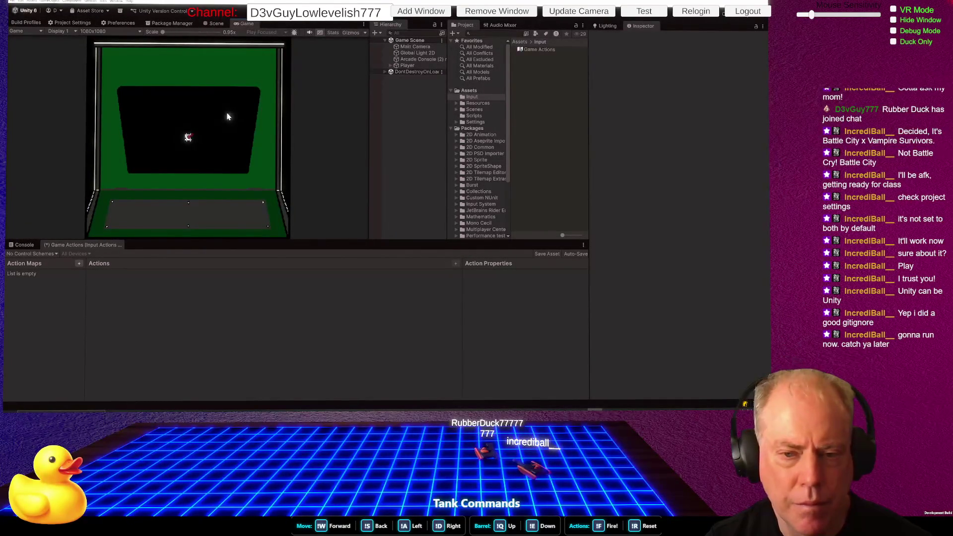
Step: Fire a burst of bullets from the tank in the Game view, then exit Play mode
click(234, 136)
click(152, 141)
click(215, 107)
click(216, 107)
click(149, 113)
click(163, 112)
click(167, 110)
click(170, 108)
click(172, 106)
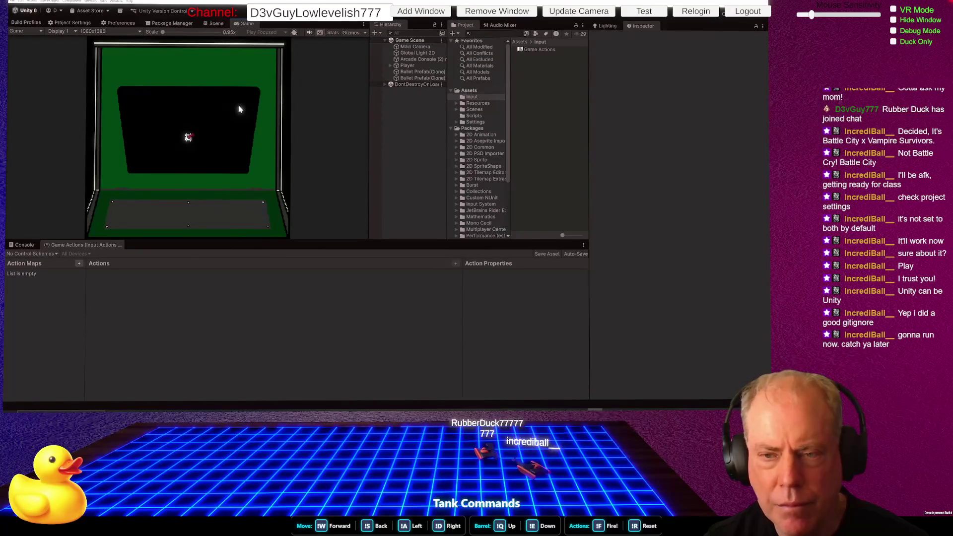
key(ctrl+p)
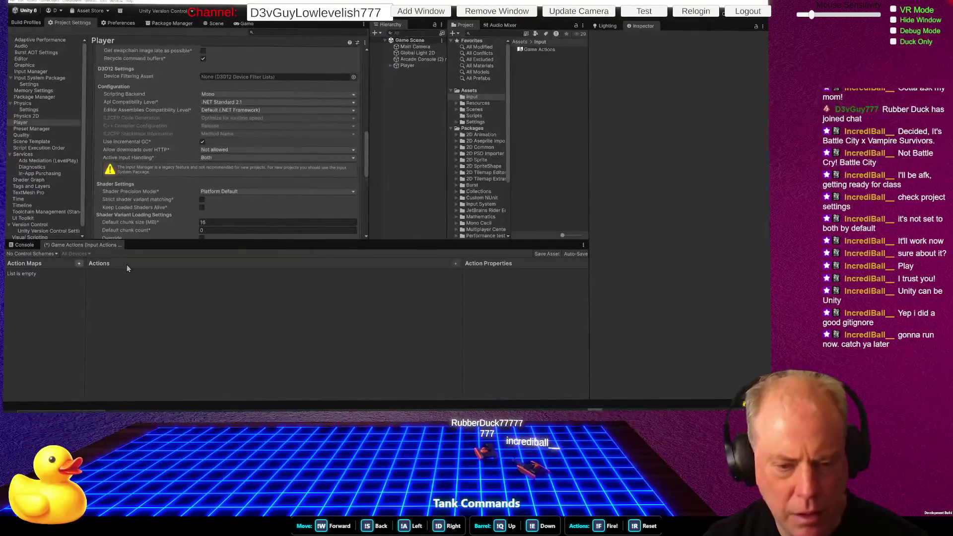
Step: Add a new action map, save Game Actions, rename its action 'Fire', and expand it
click(79, 265)
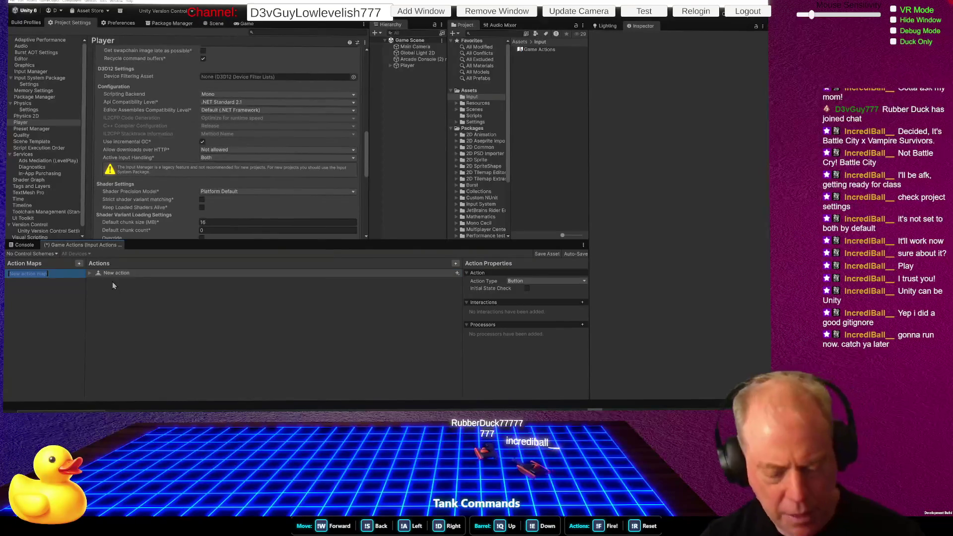
key(Return)
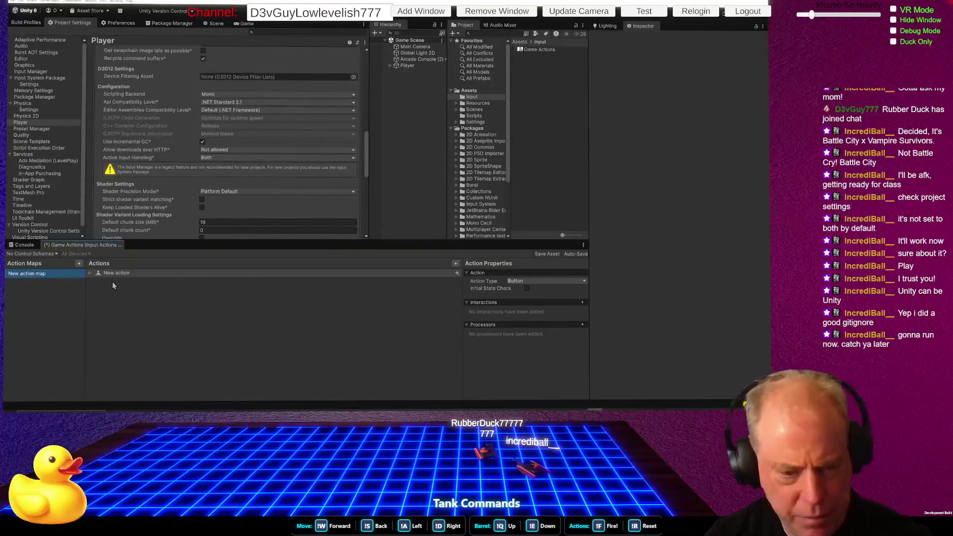
key(ctrl+s)
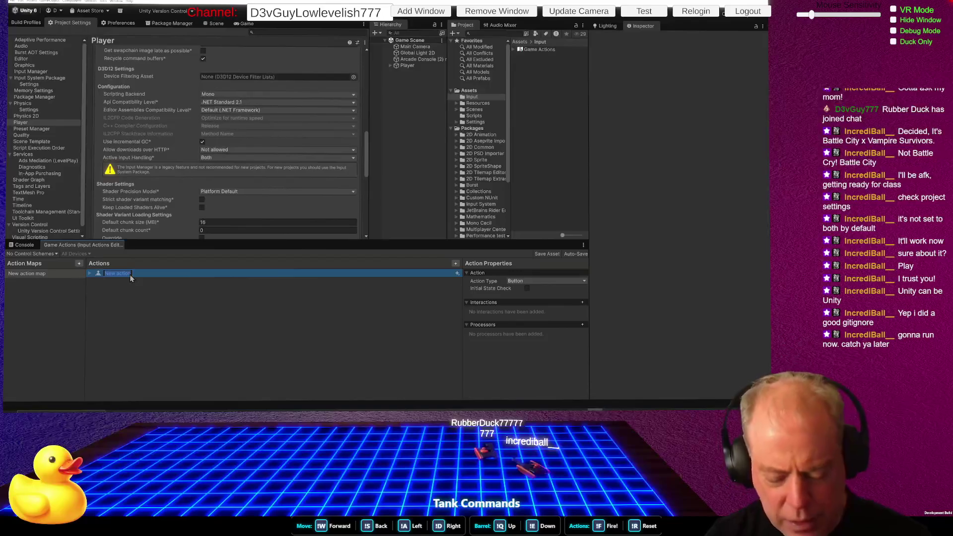
text(Fire)
key(Return)
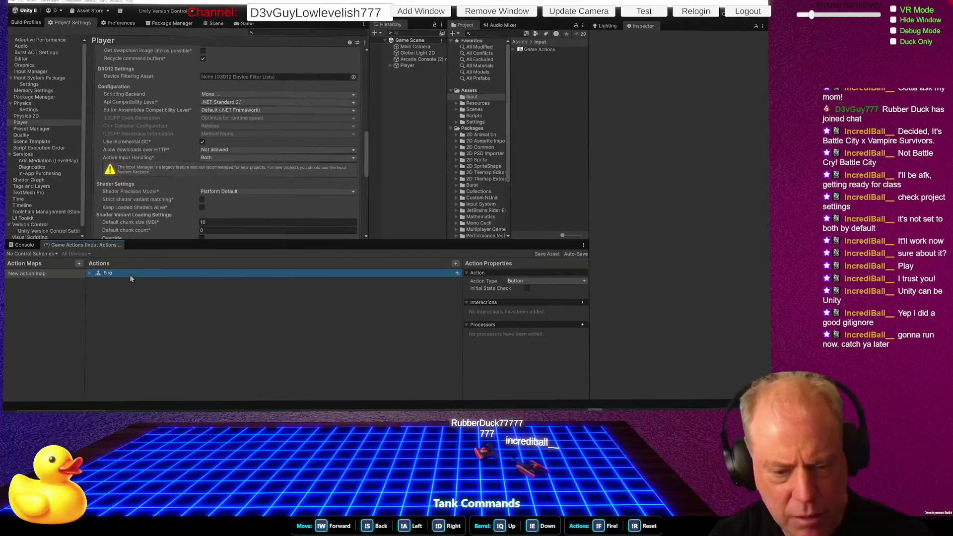
click(91, 273)
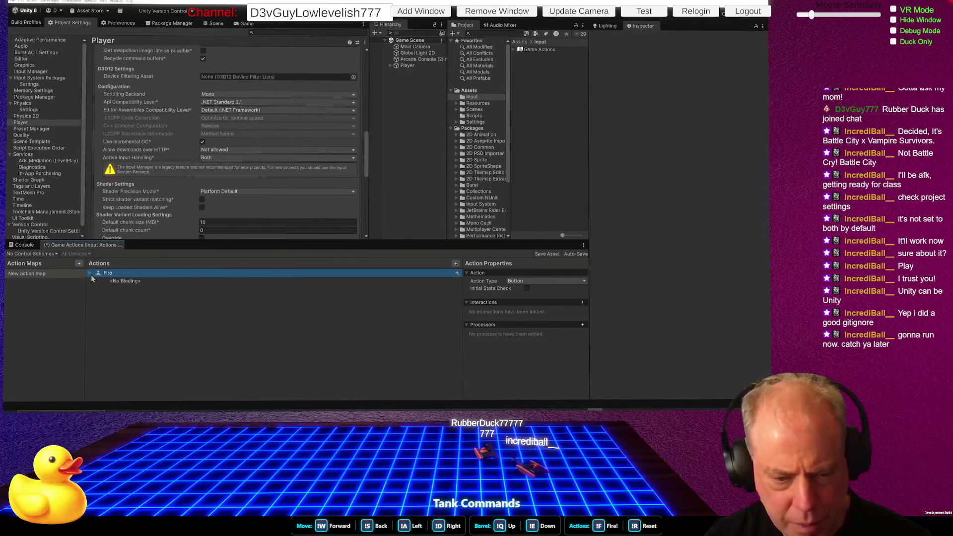
Step: Bind Fire to Left Button [Mouse], save the Game Actions asset, and add another action
click(180, 281)
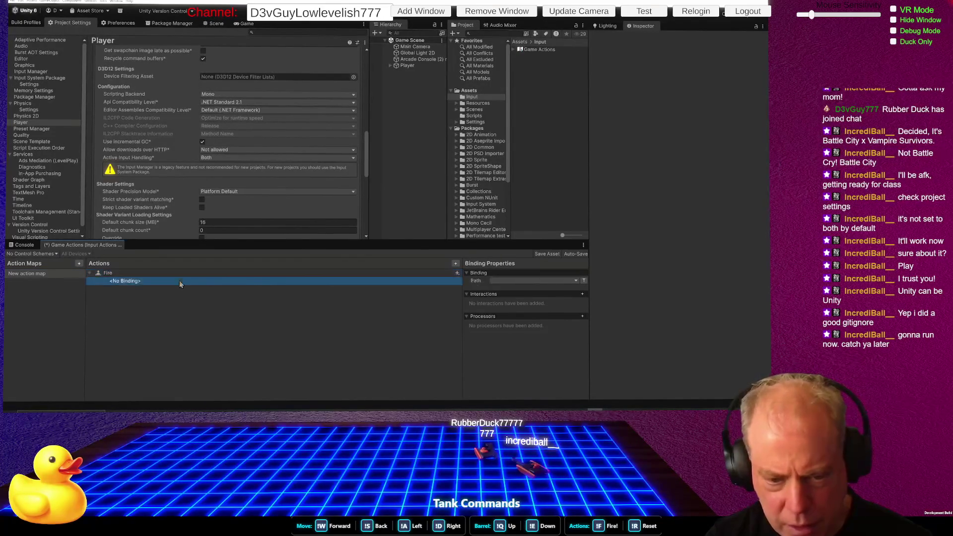
click(523, 281)
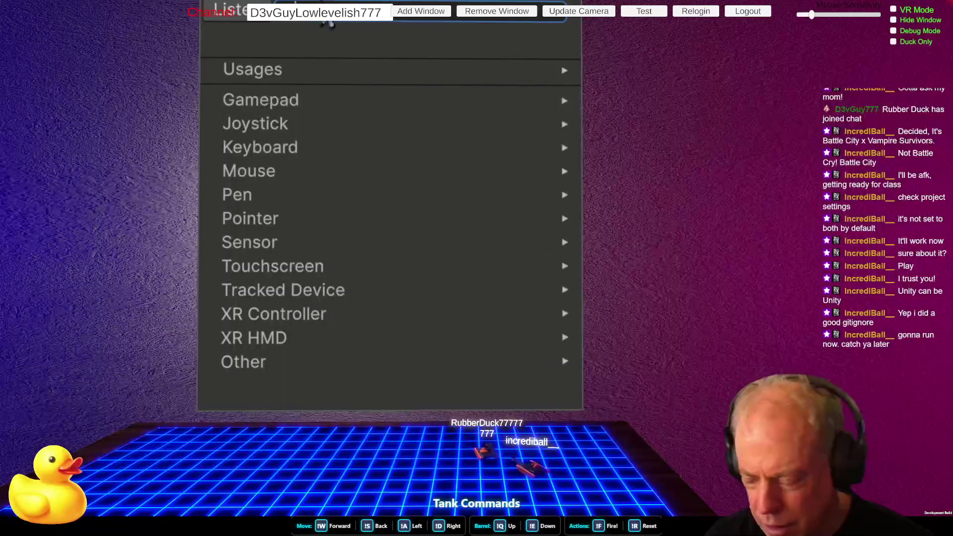
click(315, 174)
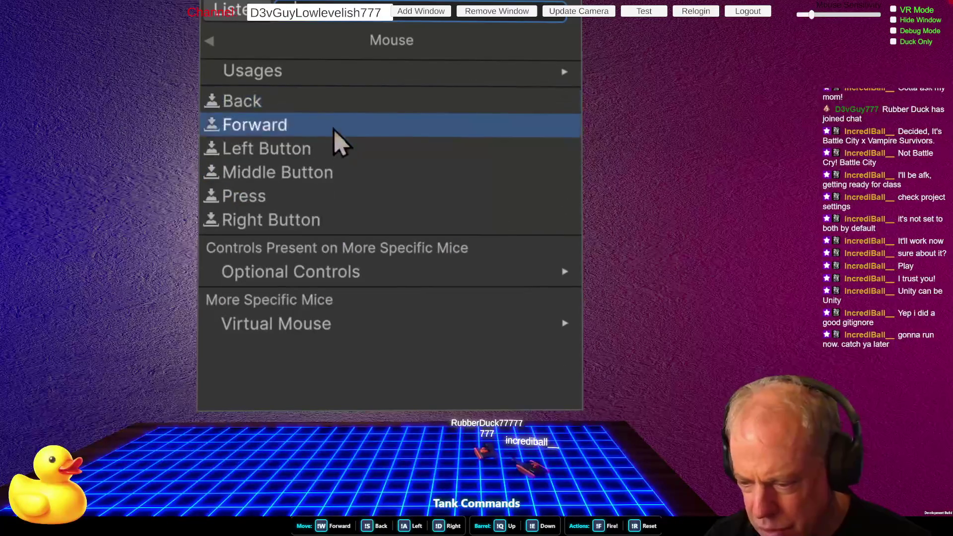
click(313, 148)
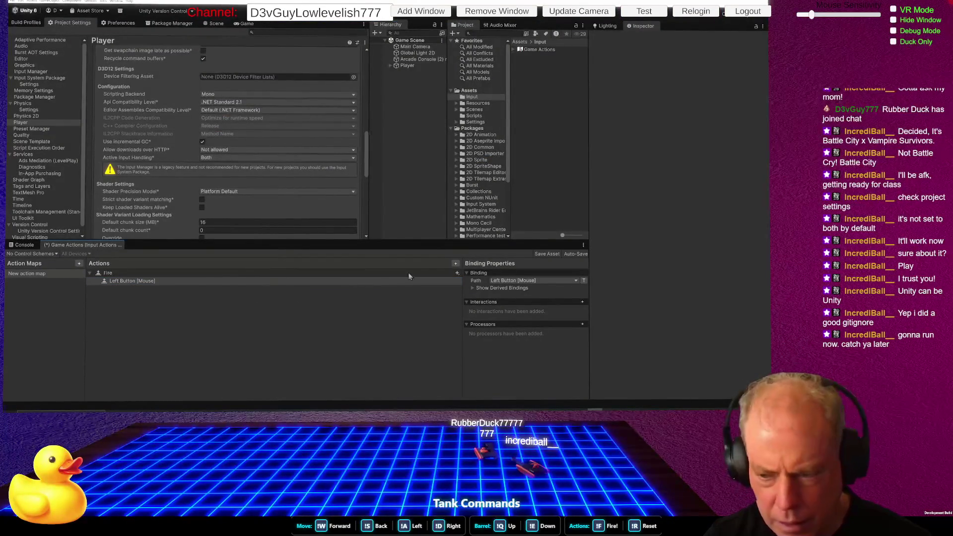
key(ctrl+s)
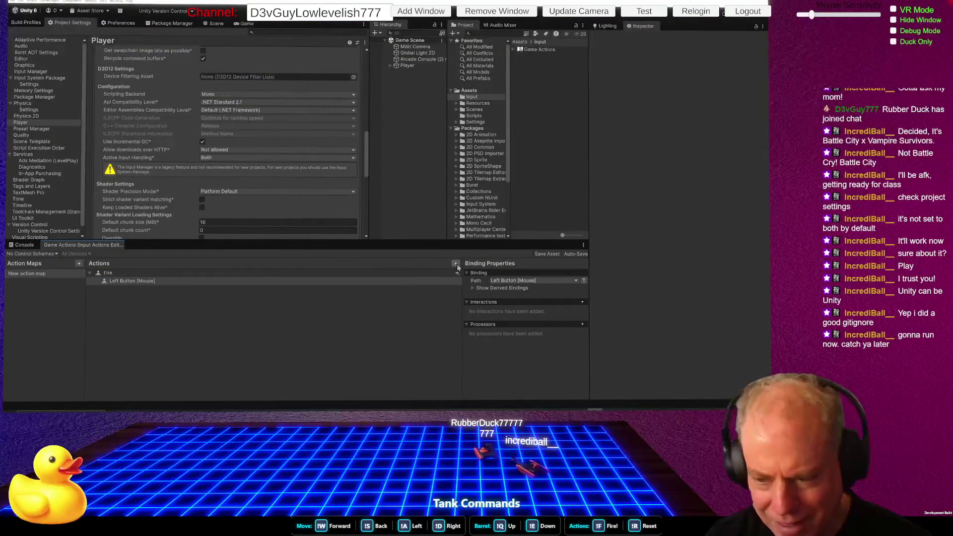
click(457, 265)
Step: Name the new action Position and make it a Value action of Vector 2 control type
text(Position)
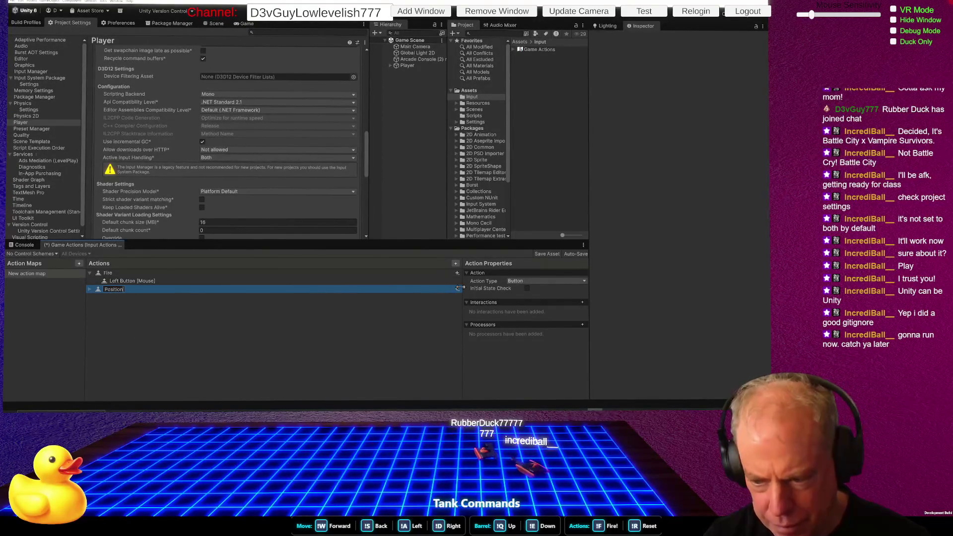
key(Return)
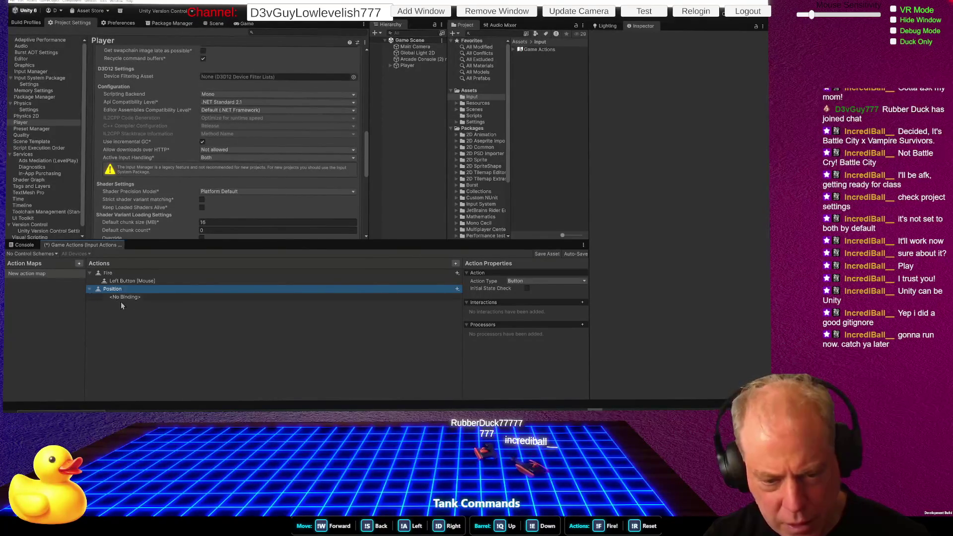
click(534, 288)
click(534, 289)
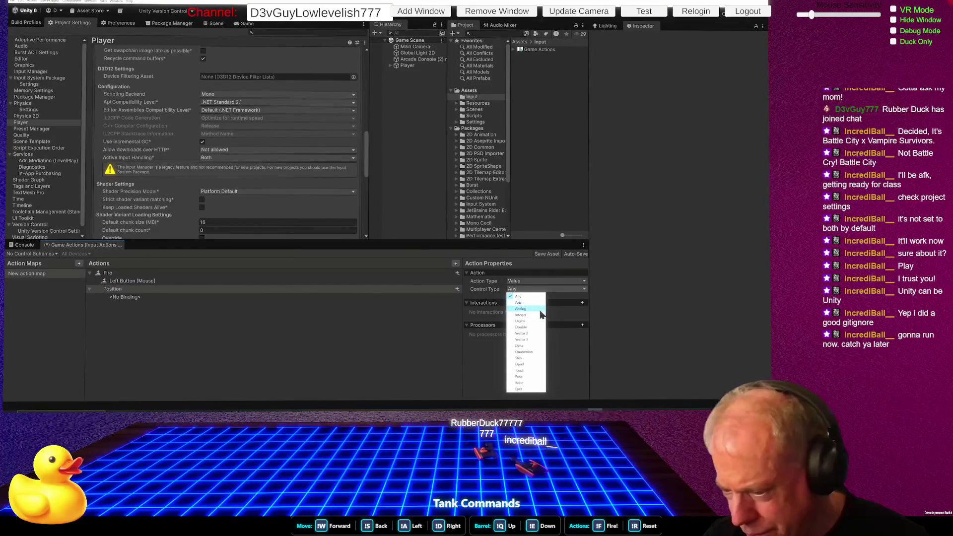
click(533, 333)
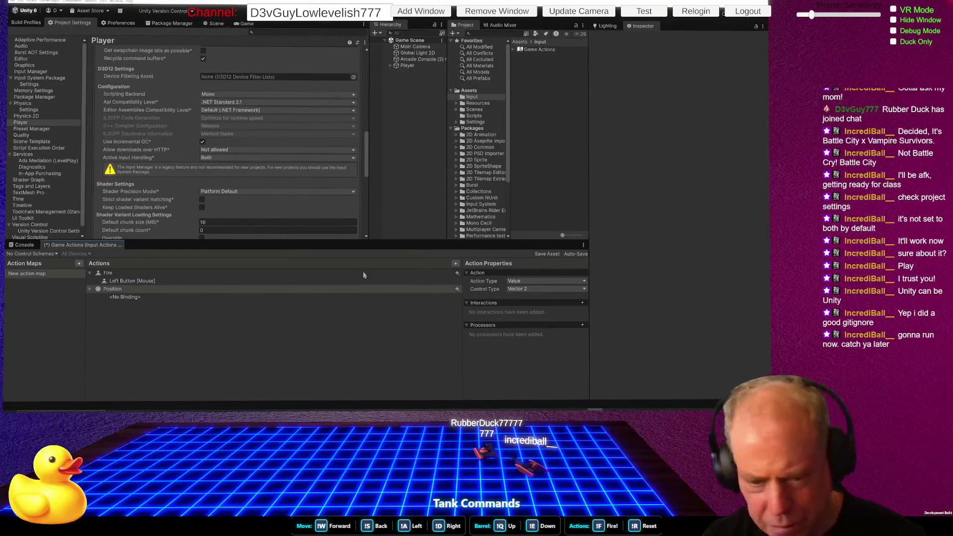
Step: Bind the Position action to Position [Mouse]
click(195, 297)
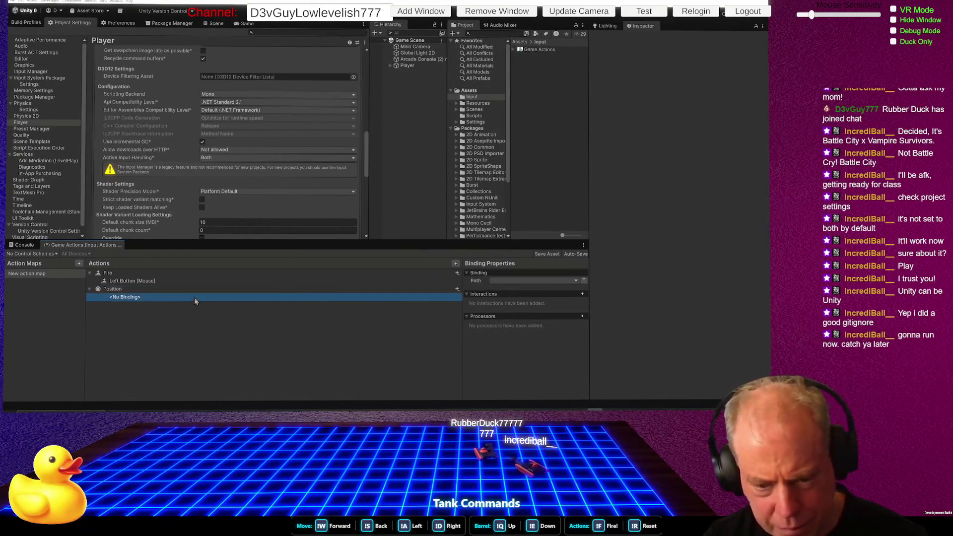
click(529, 280)
click(295, 148)
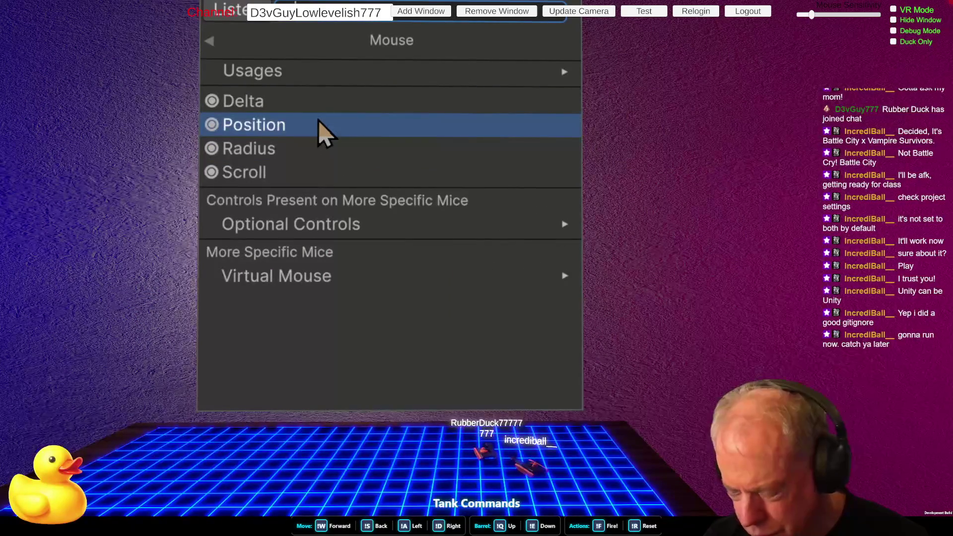
click(321, 132)
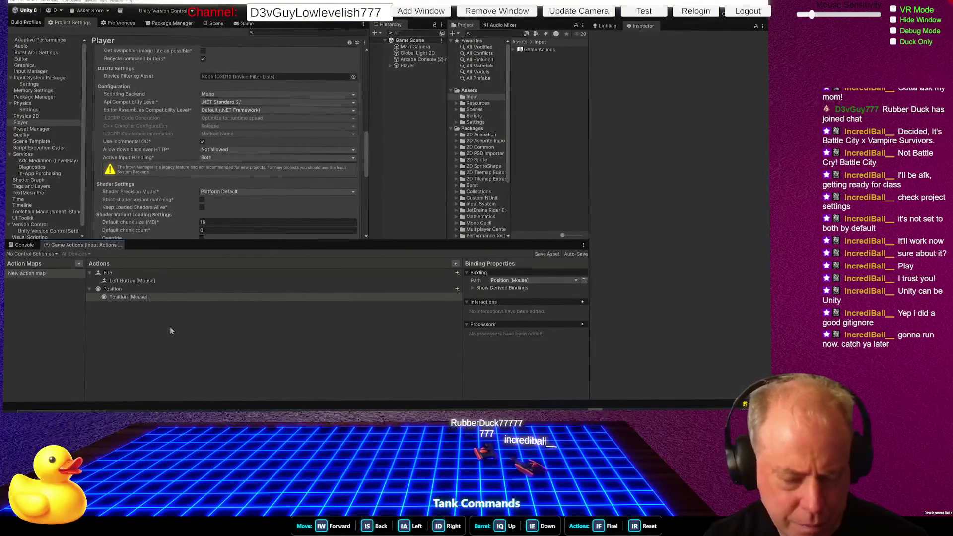
key(alt+Tab)
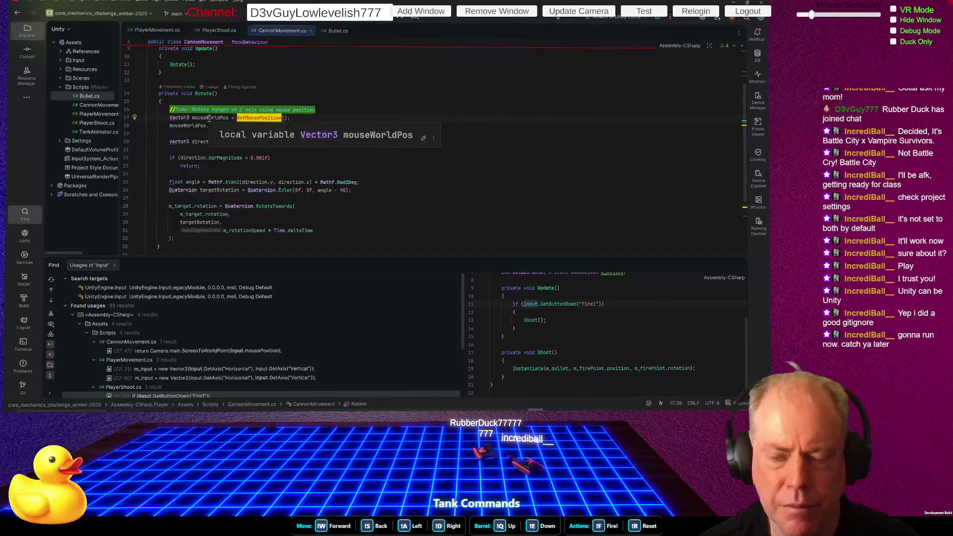
Step: Review GetMousePosition in CannonMovement.cs, including its ScreenToWorldPoint call on mousePosition
key(Down)
key(Down)
key(Down)
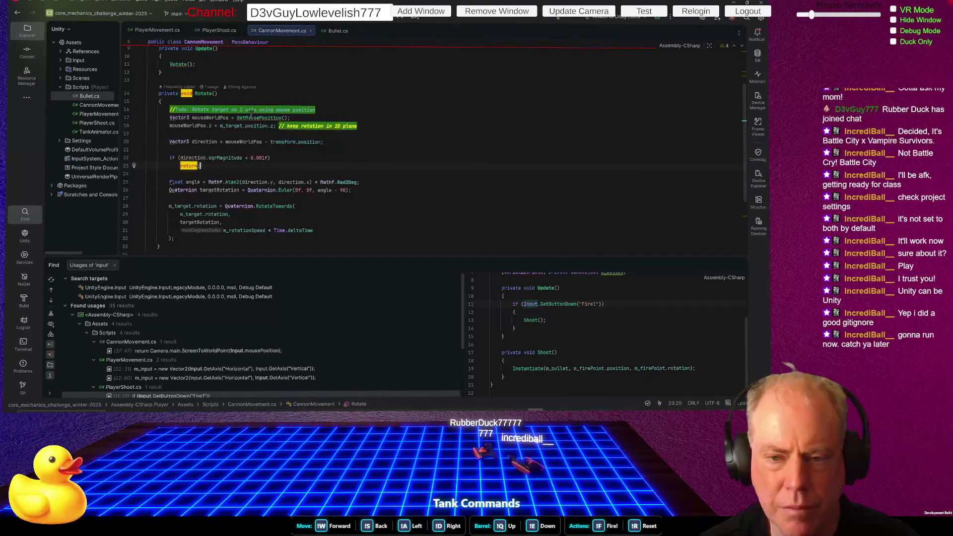
click(253, 119)
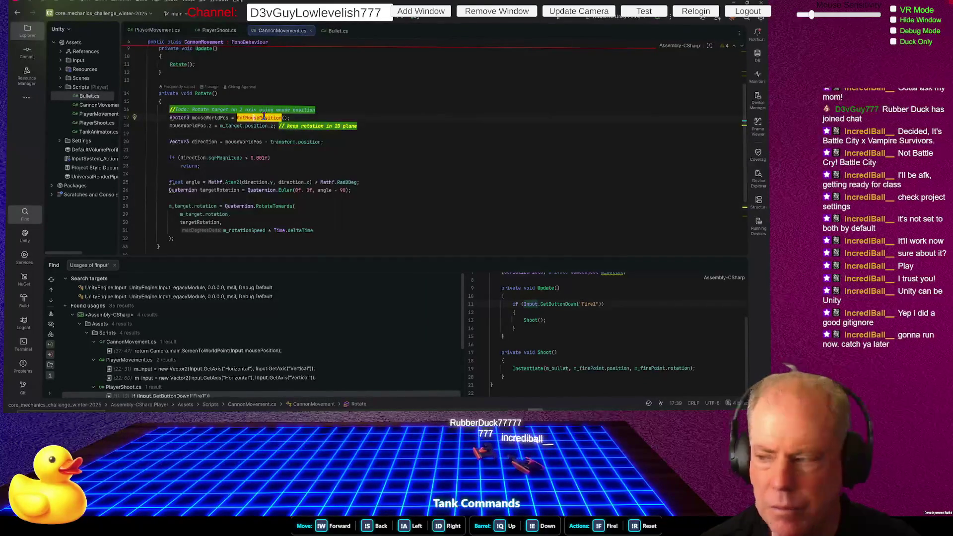
scroll(271, 115, down, 2)
scroll(272, 116, down, 2)
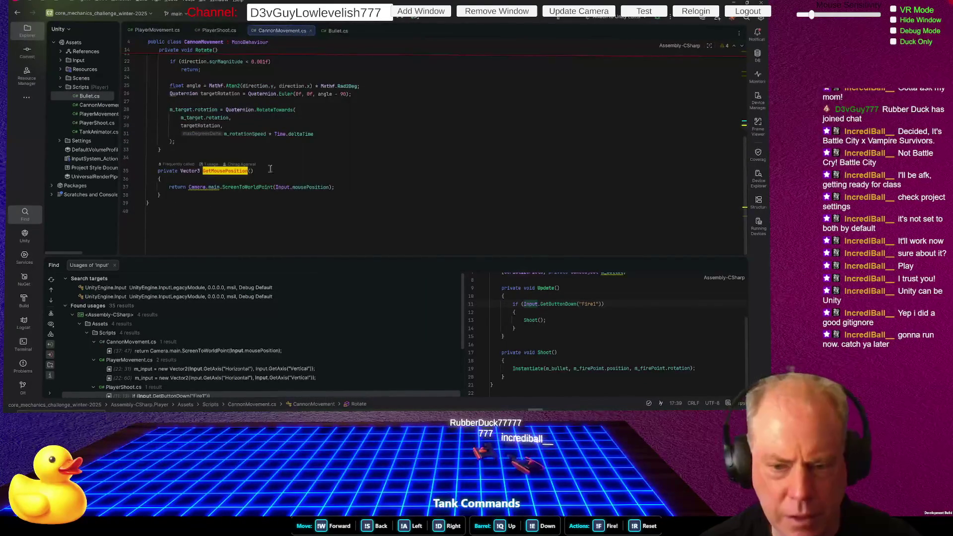
click(241, 187)
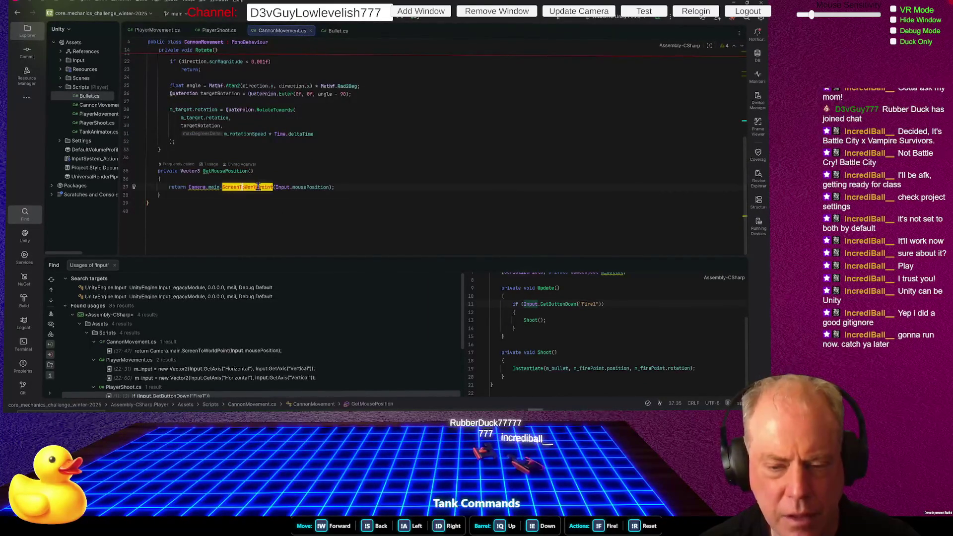
click(194, 187)
click(234, 188)
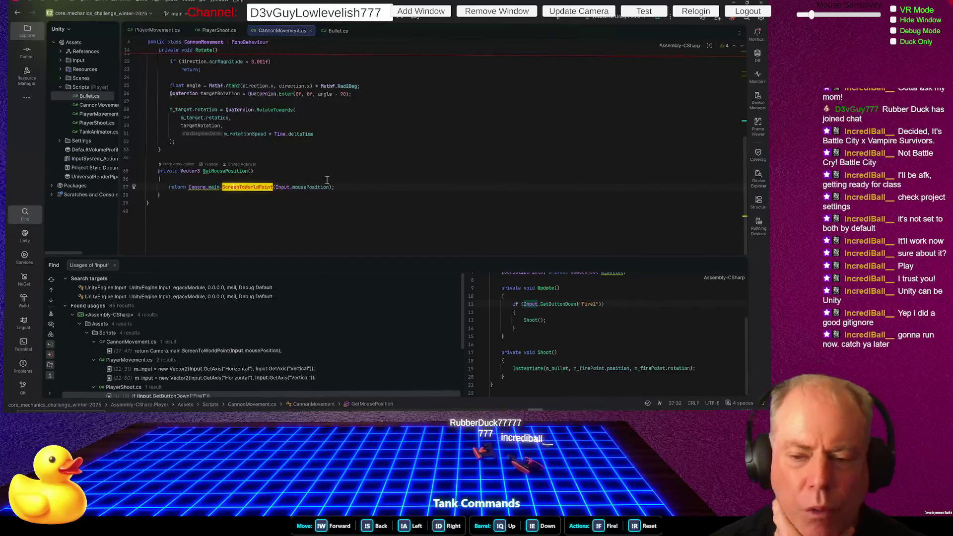
click(292, 187)
key(shift+End)
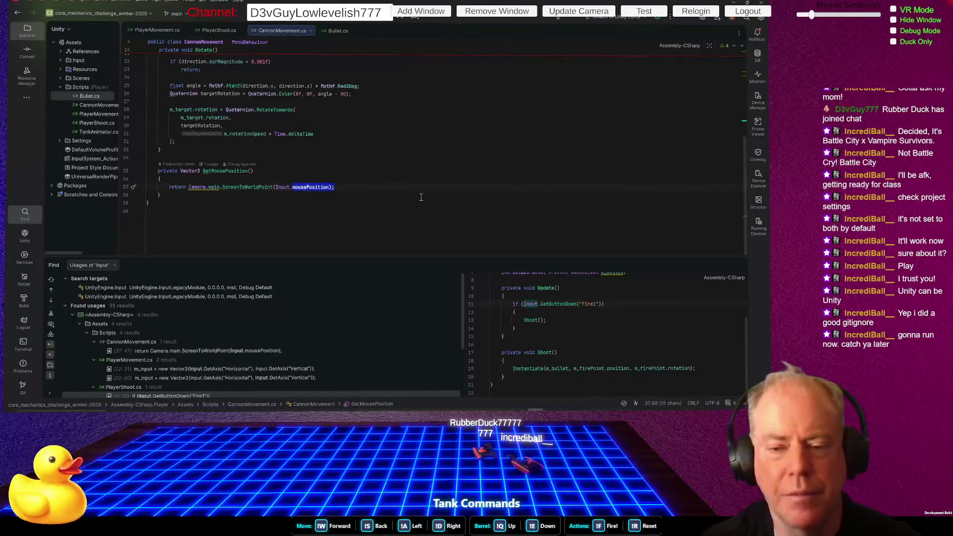
key(Down)
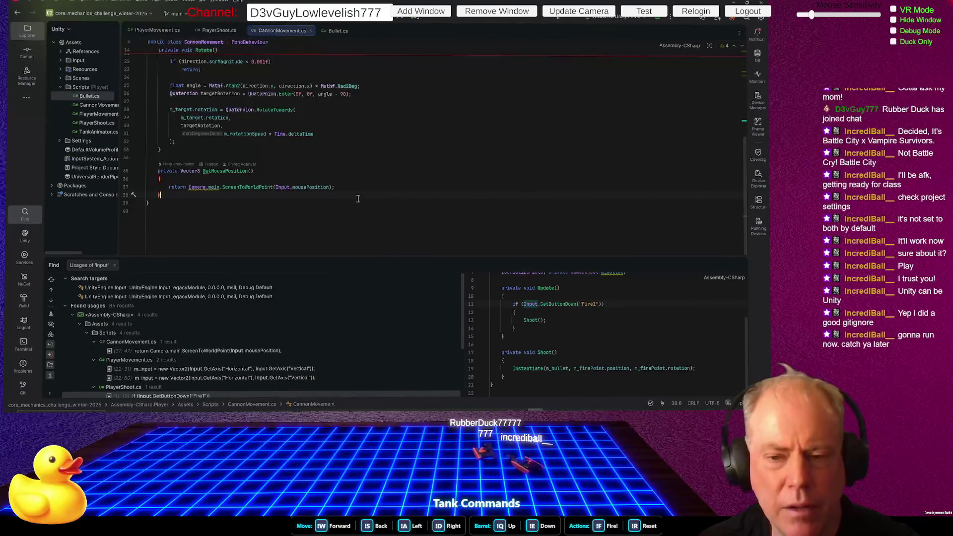
Step: Look over the firing code in PlayerShoot.cs, then select the Player in Unity
key(alt+Tab)
key(alt+Tab)
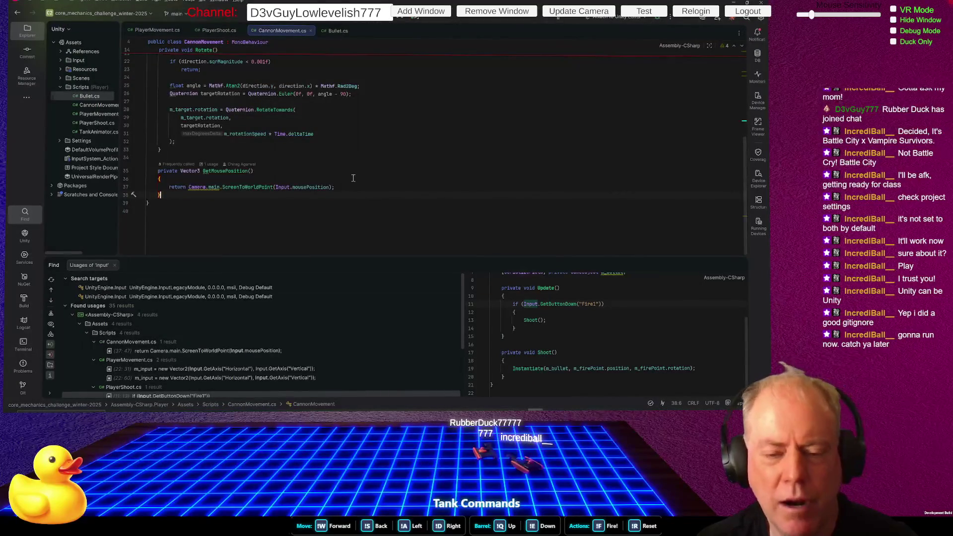
click(216, 30)
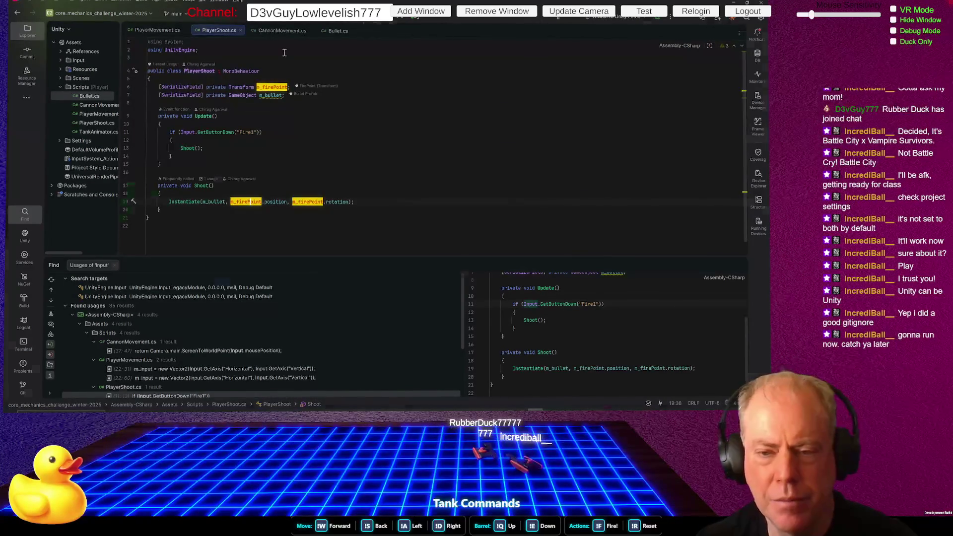
key(alt+Tab)
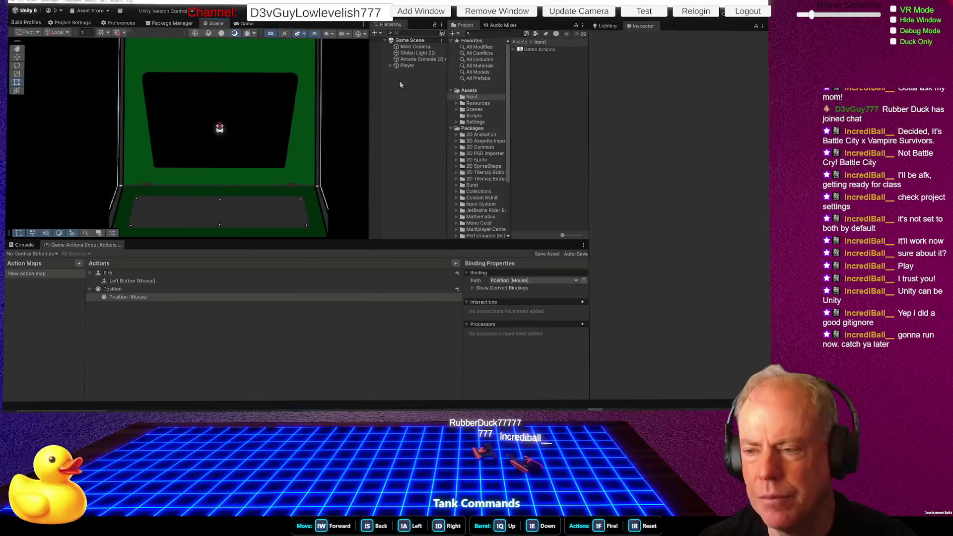
click(402, 66)
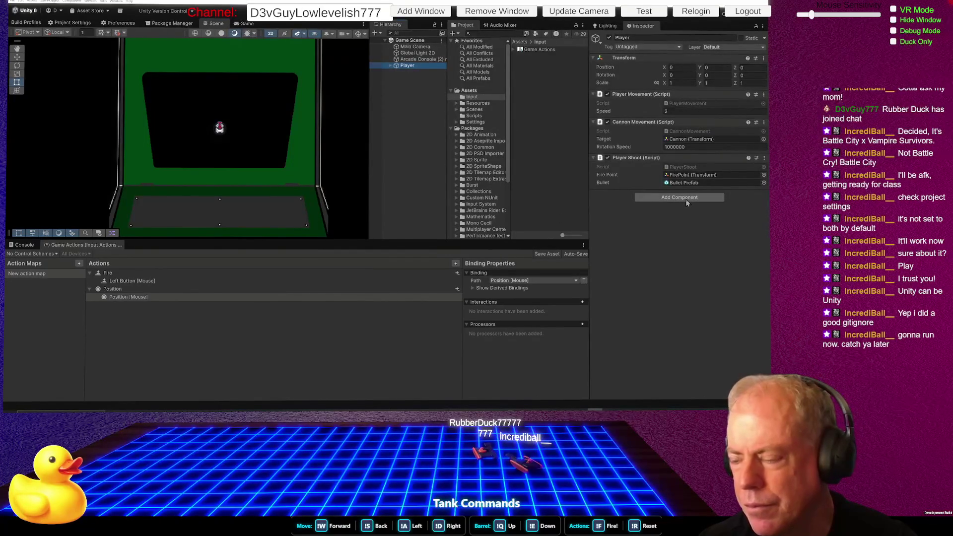
Step: Add a new script component named InputHandler to the Player
click(679, 197)
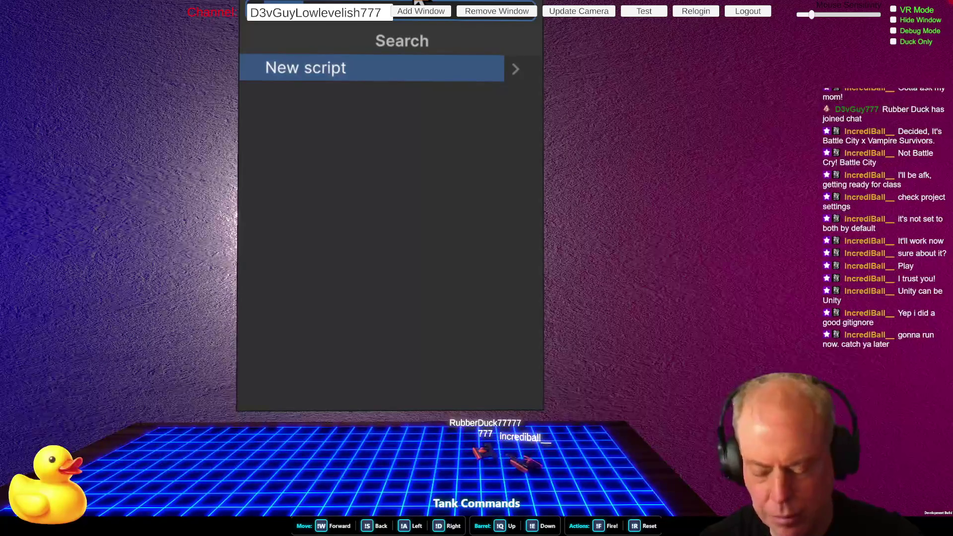
text(inputs)
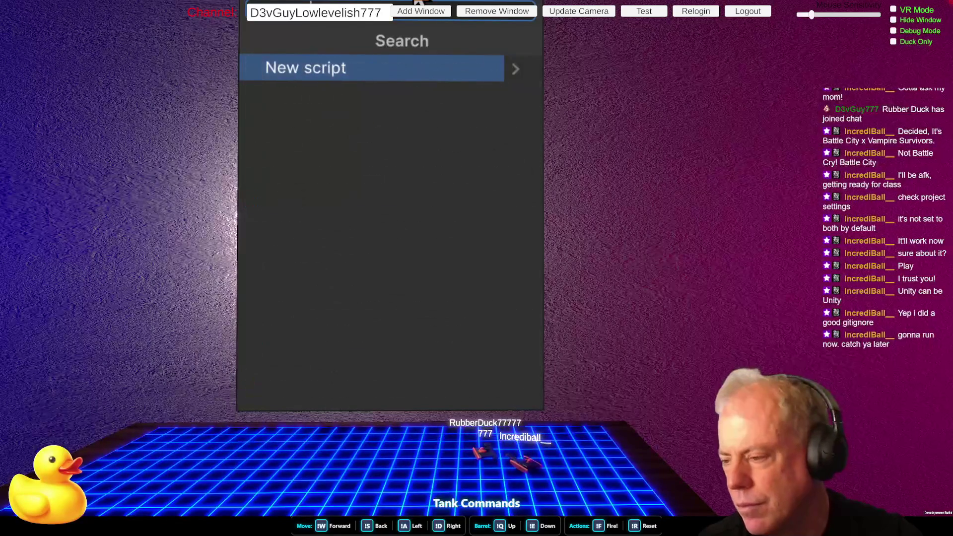
key(Return)
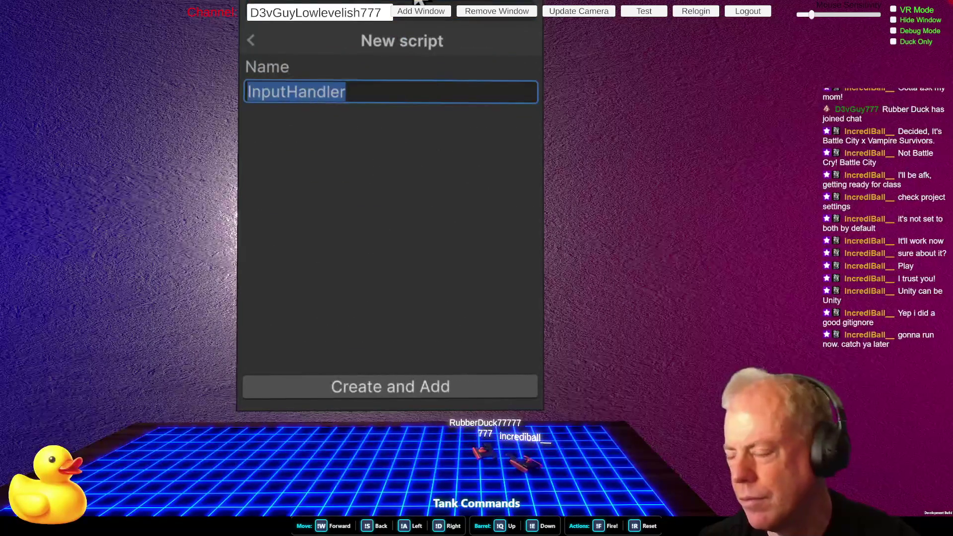
click(403, 385)
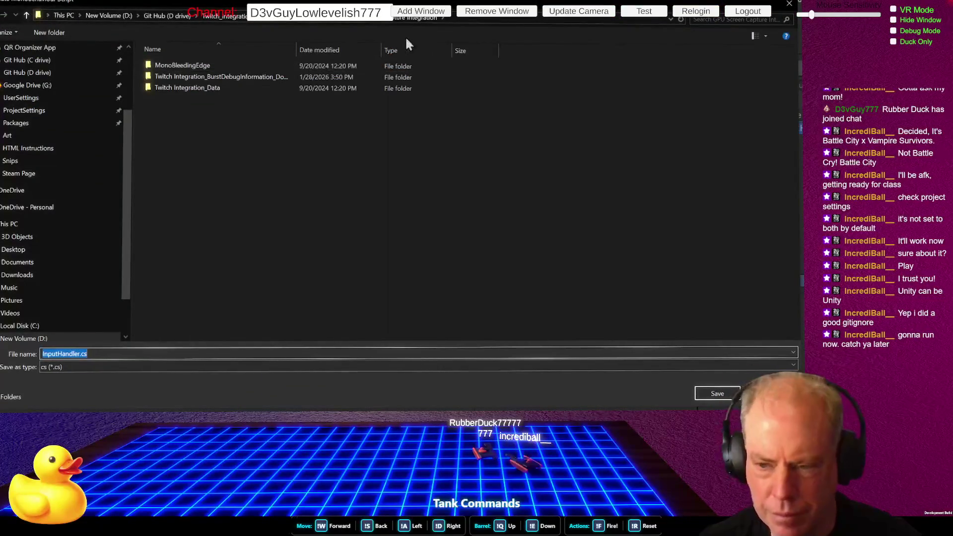
Step: Save InputHandler.cs into the core_mechanics_challenge_winter-2025 project's Assets/Scripts folder
click(167, 17)
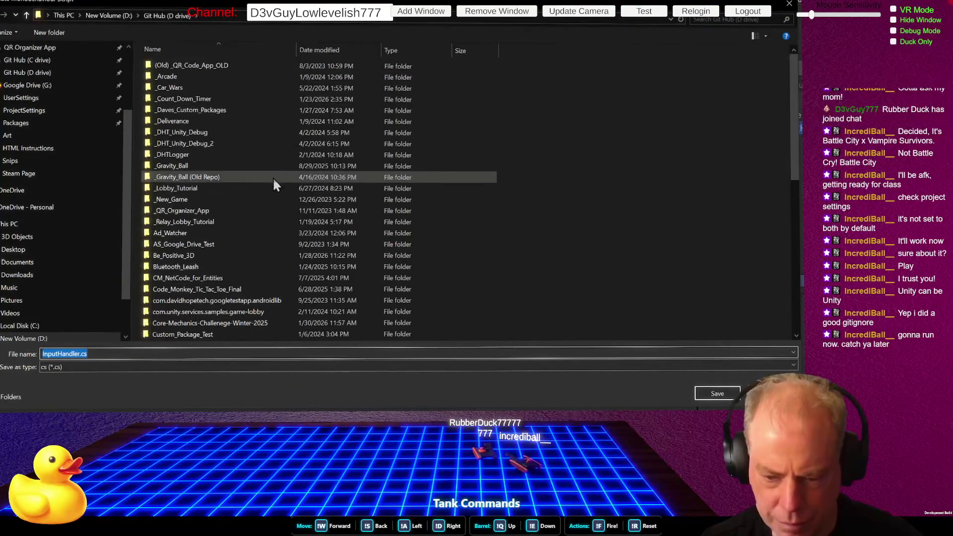
double_click(249, 323)
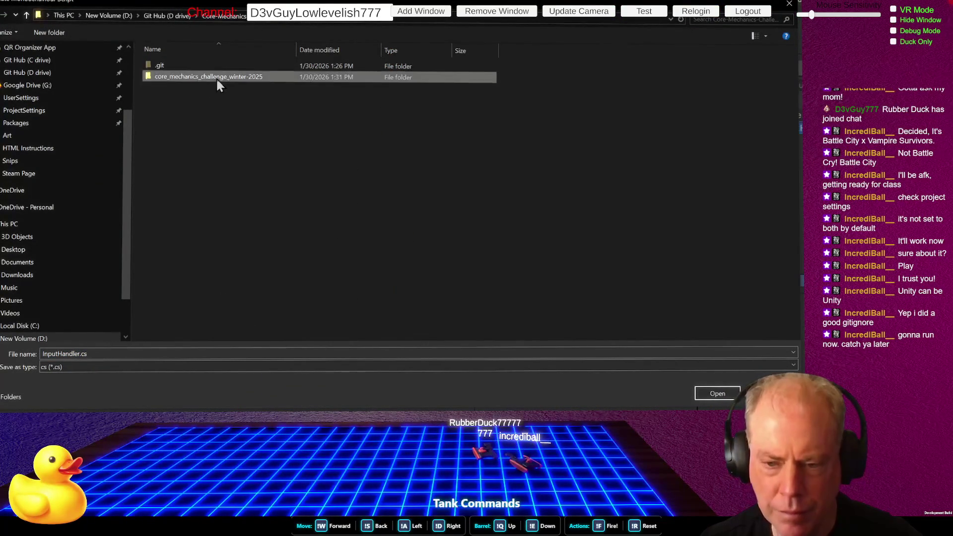
double_click(217, 77)
double_click(194, 77)
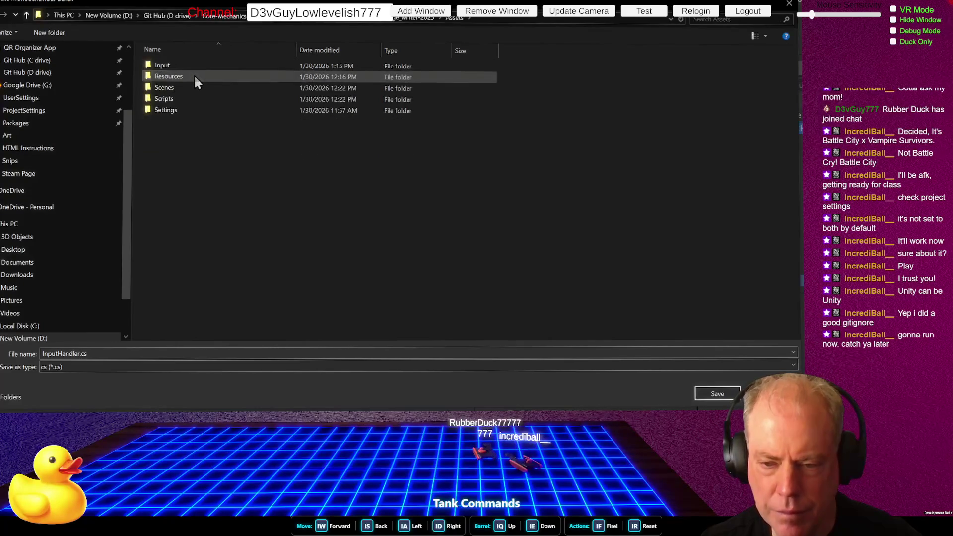
double_click(174, 99)
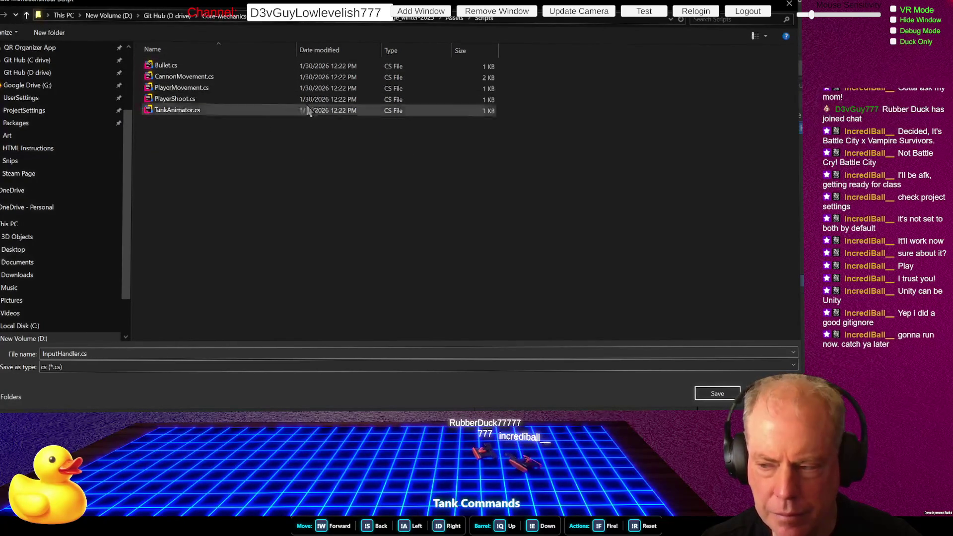
click(708, 394)
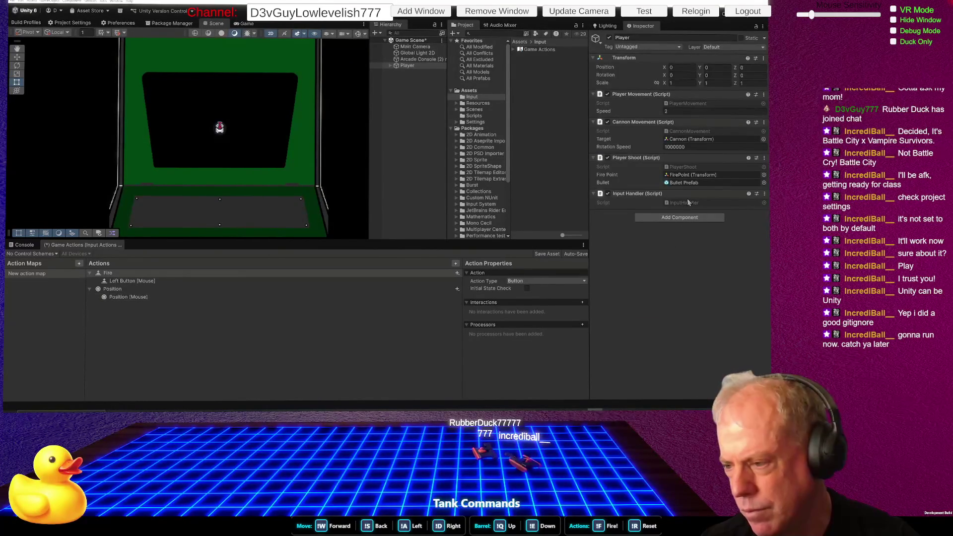
key(alt+Tab)
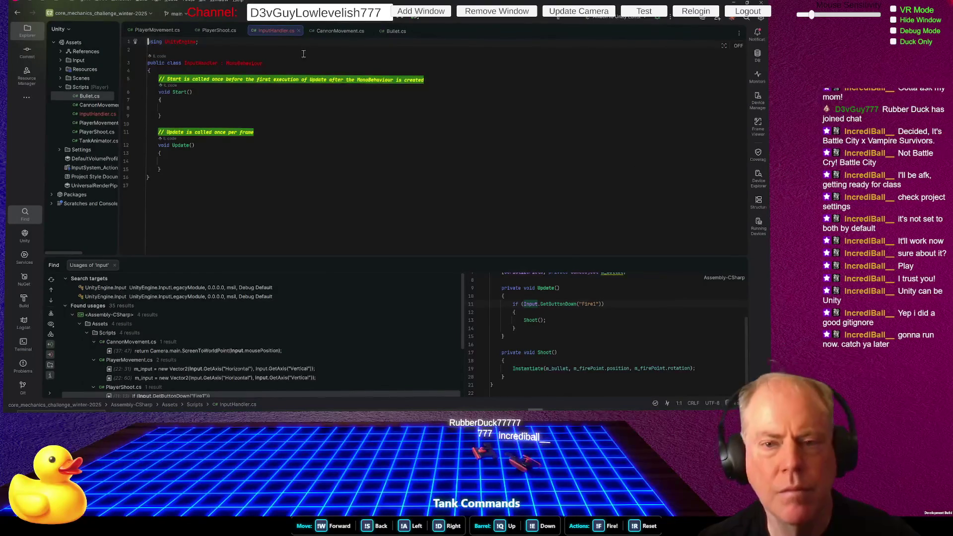
Step: Insert a blank line in the InputHandler class body and start typing InputAction
click(316, 66)
click(315, 70)
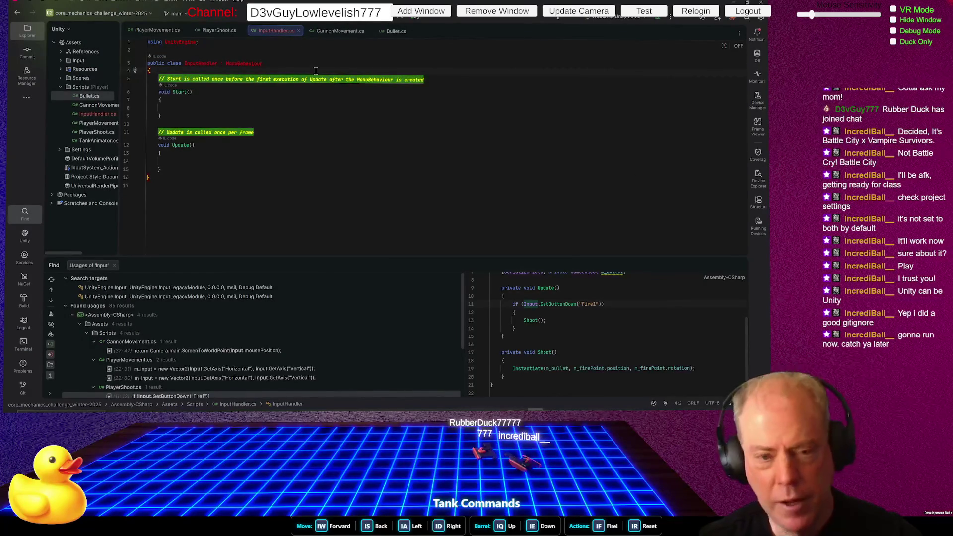
key(Return)
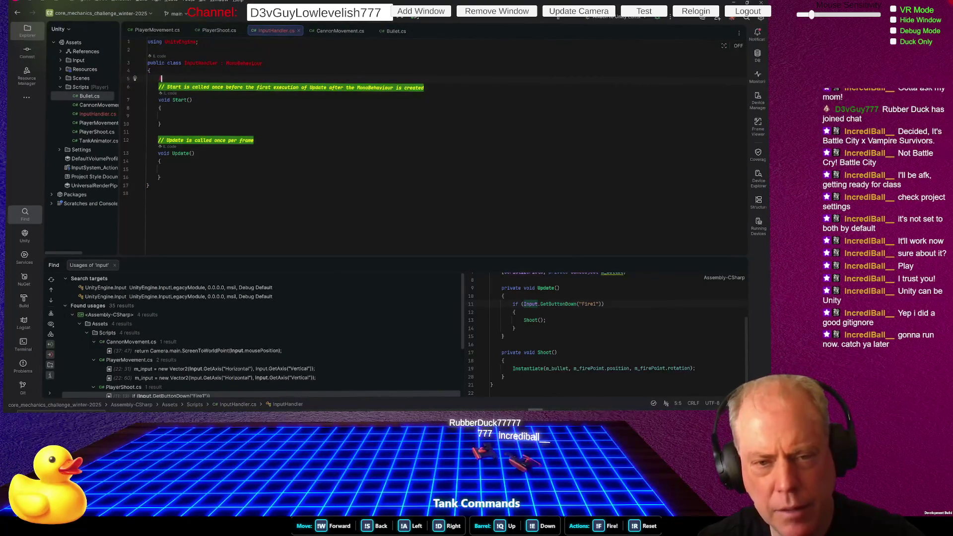
text(Action)
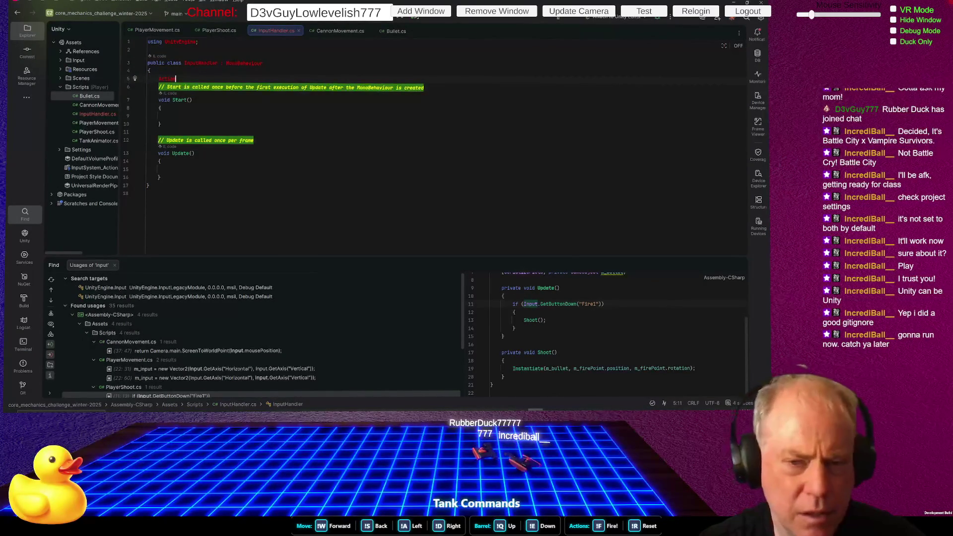
key(BackSpace)
key(BackSpace)
key(BackSpace)
text(InputAction)
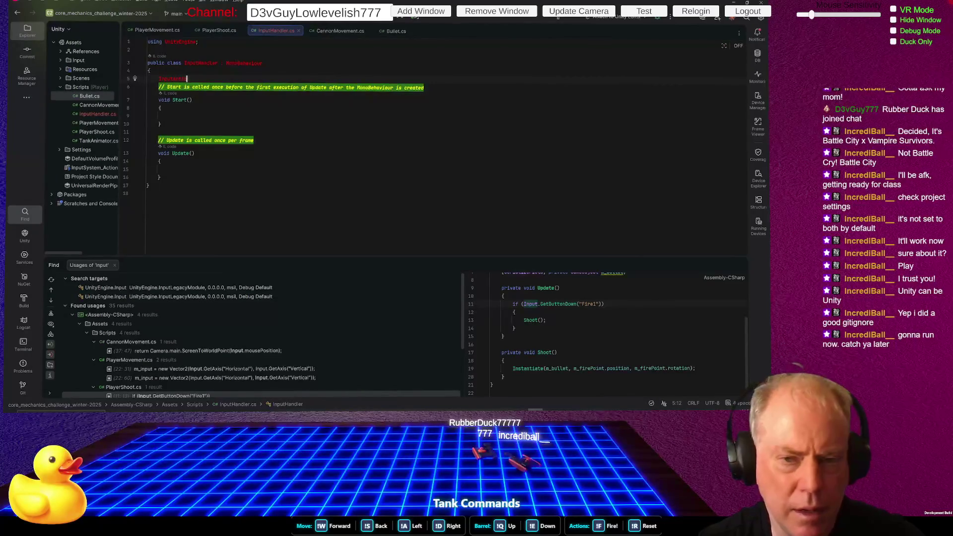
key(BackSpace)
key(BackSpace)
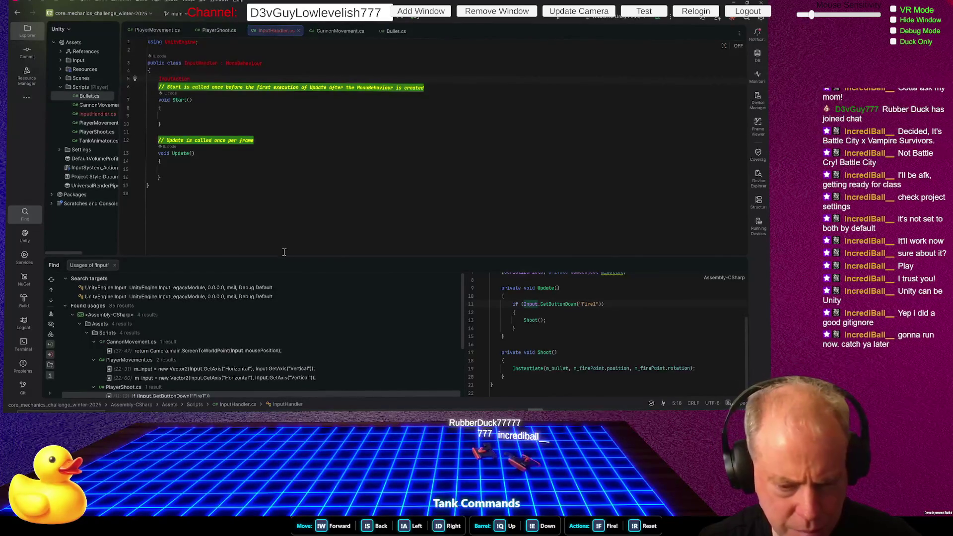
Step: Enlarge the code area and delete InputAction, leaving the class line empty
drag(336, 259, 361, 346)
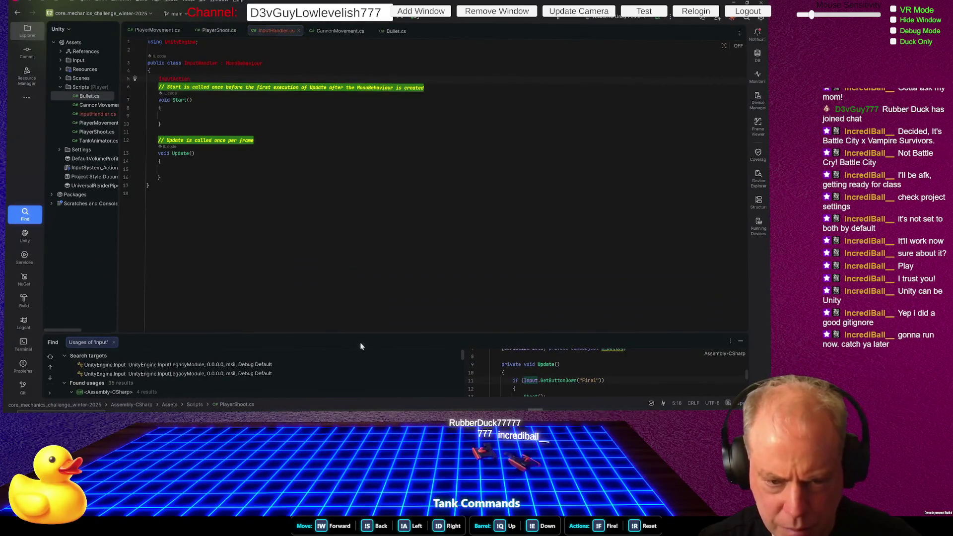
click(347, 294)
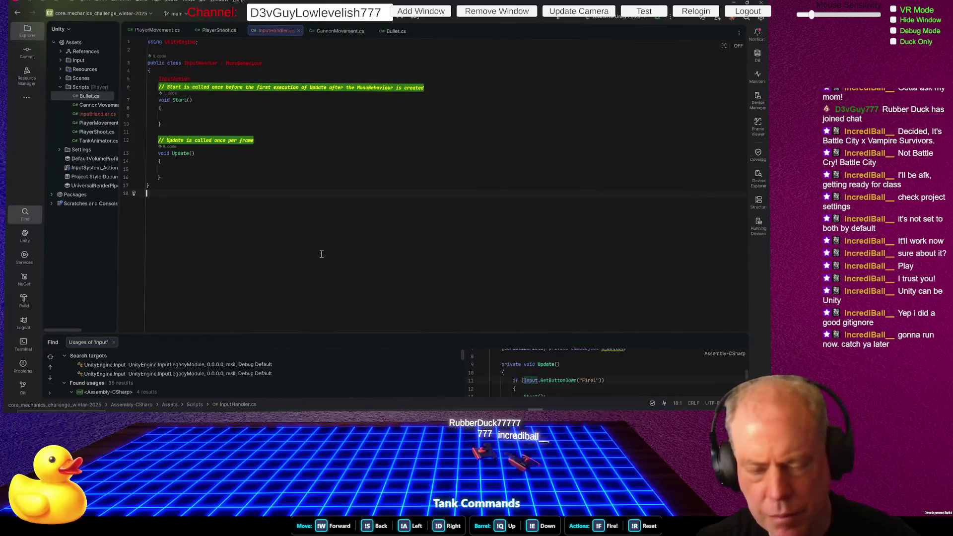
click(252, 76)
key(ctrl+BackSpace)
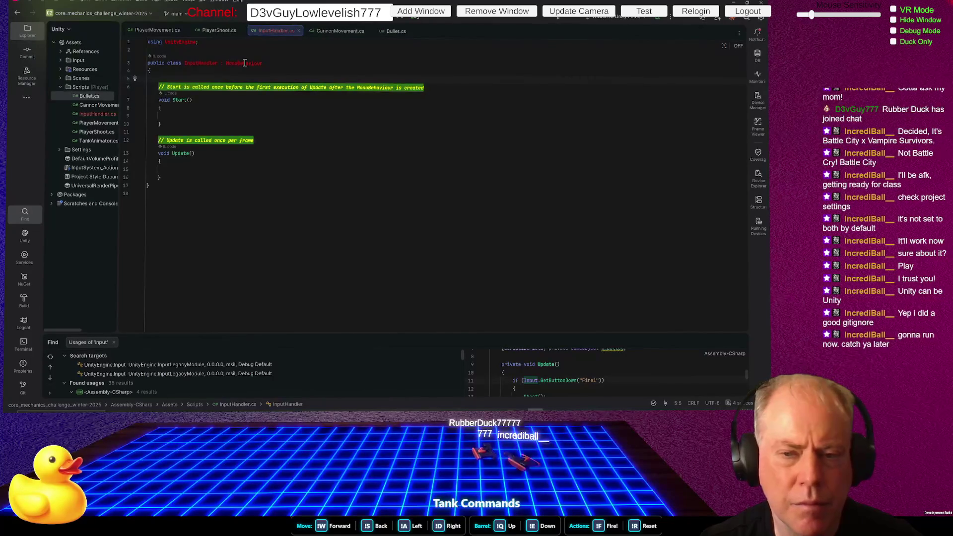
key(alt+Tab)
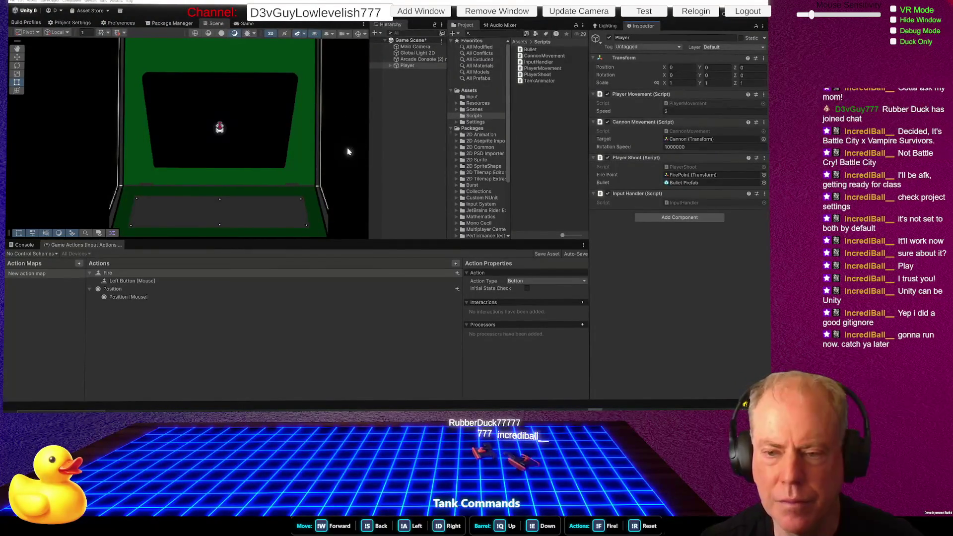
Step: Switch between Rider and Unity while the script import finishes
key(alt+Tab)
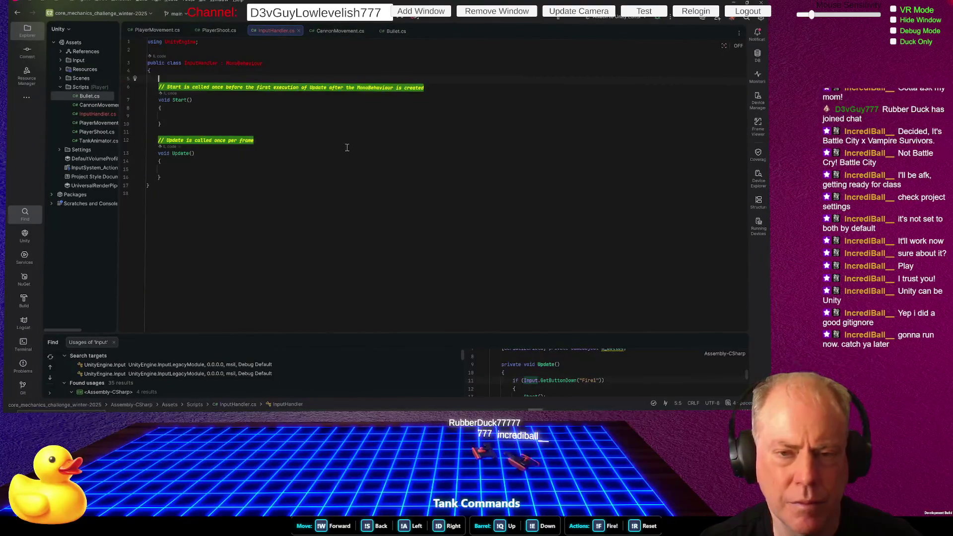
key(alt+Tab)
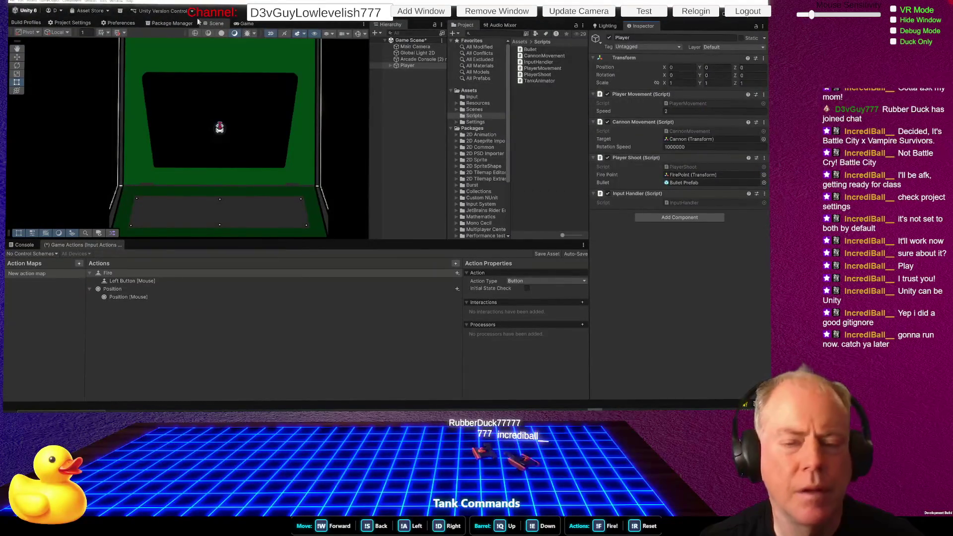
key(alt+Tab)
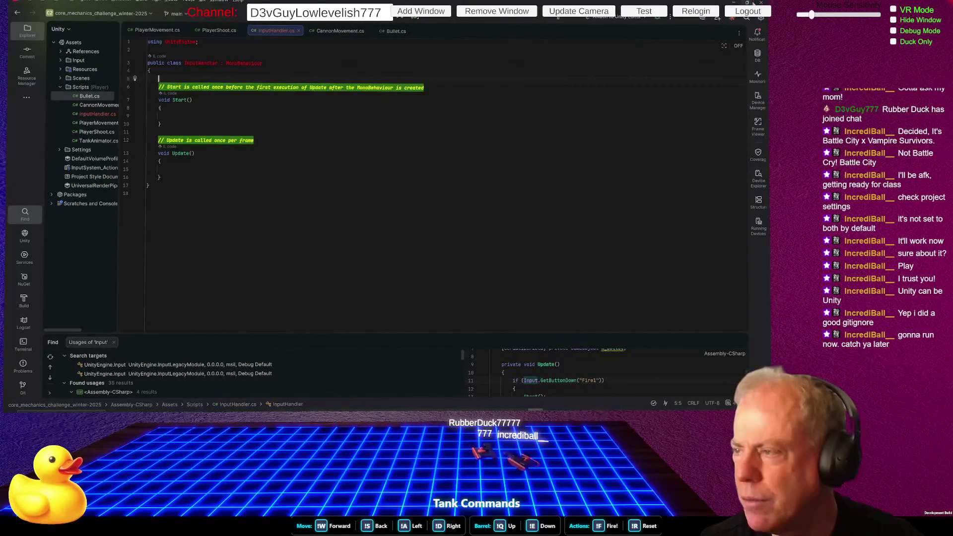
key(alt+Tab)
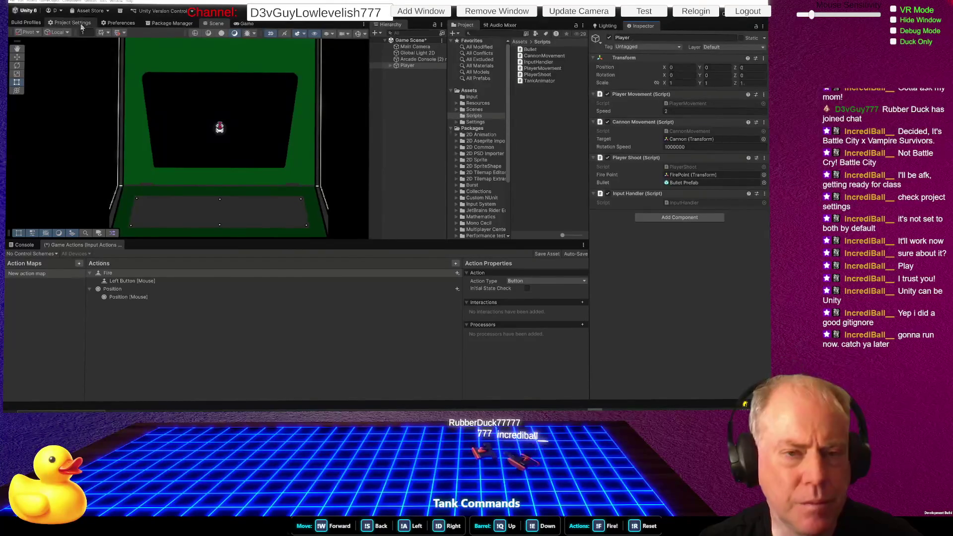
Step: Regenerate project files under Preferences > External Tools, then view Build Profiles
click(119, 23)
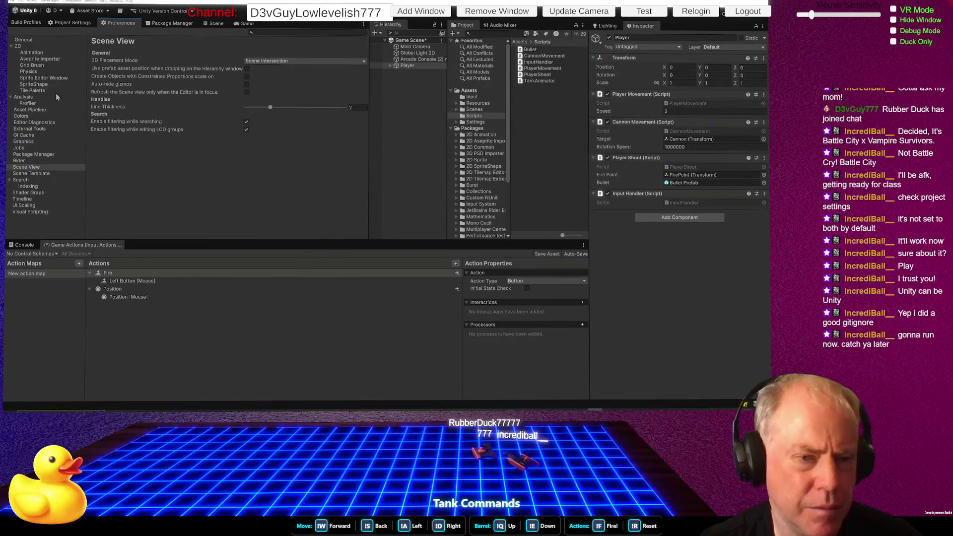
click(43, 130)
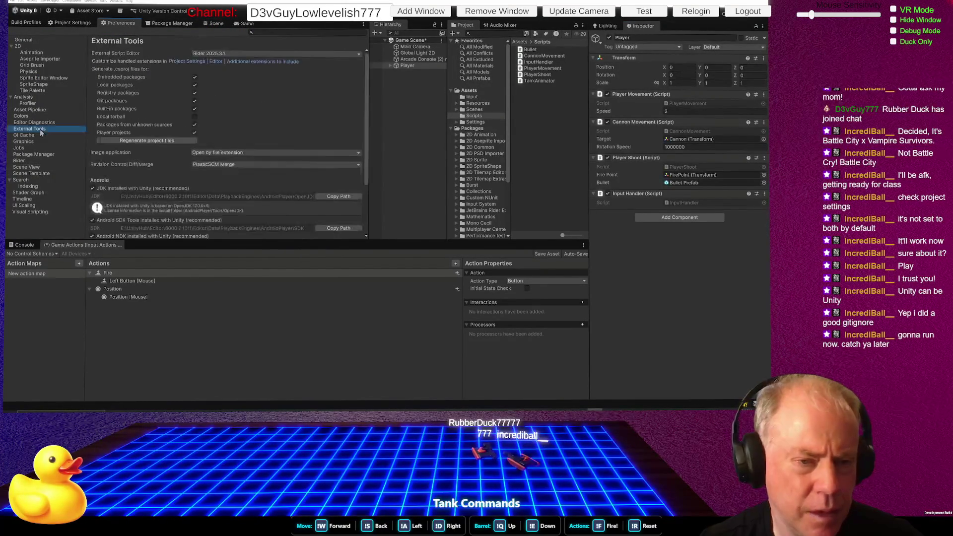
click(151, 141)
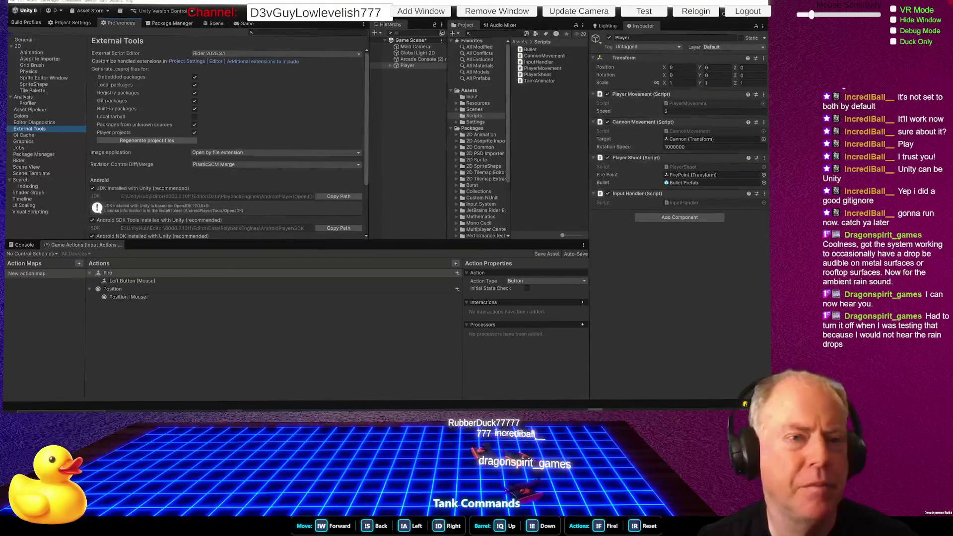
click(34, 23)
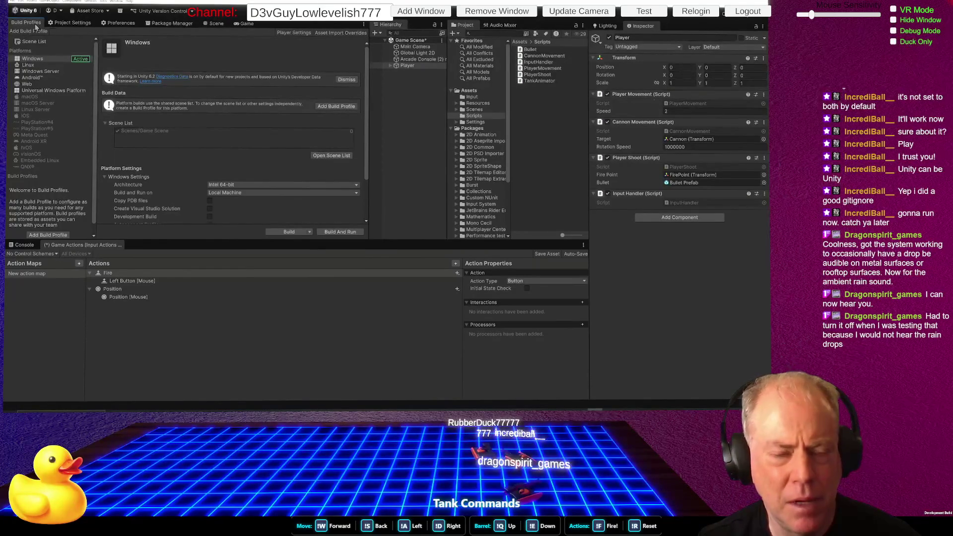
Step: Open the C# project in Rider via Assets > Open C# Project, then show Unity's Package Manager
click(34, 2)
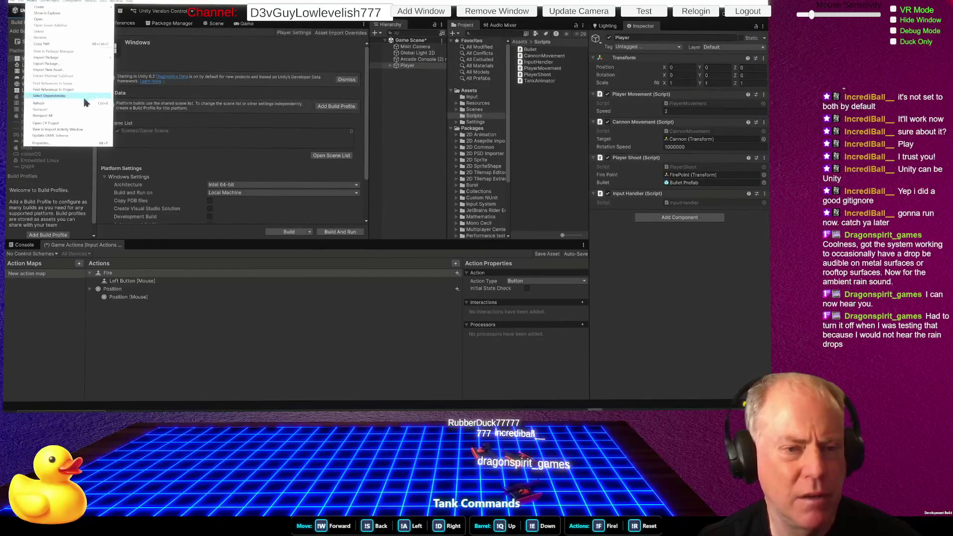
click(65, 123)
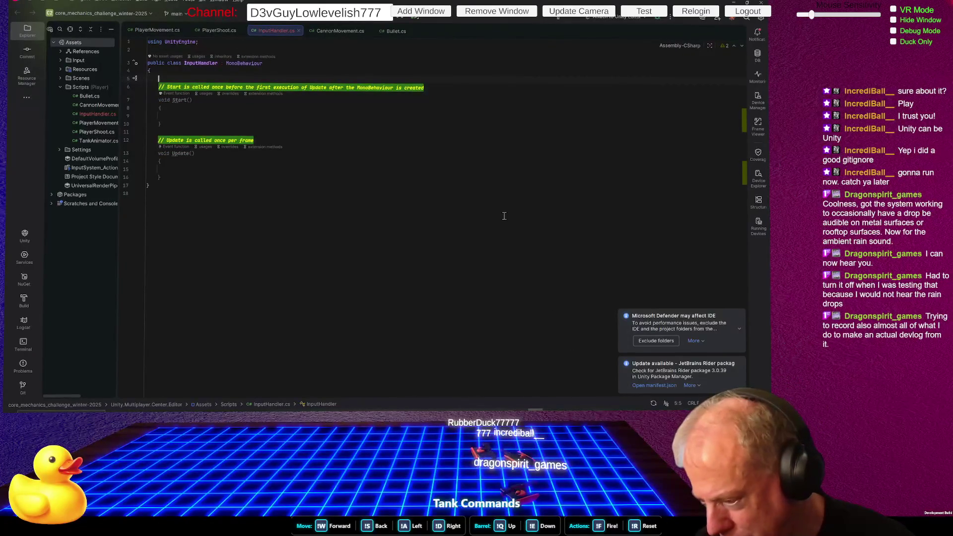
key(alt+Tab)
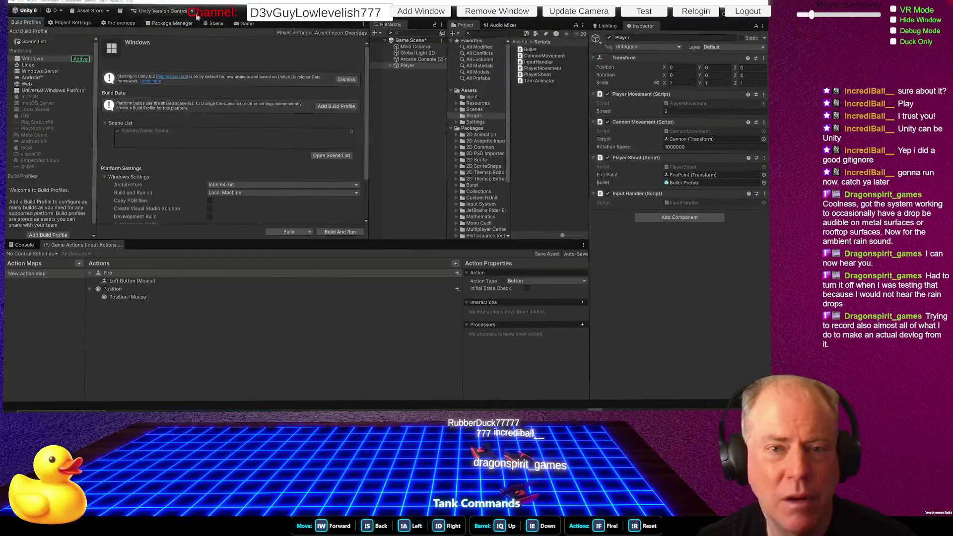
click(170, 24)
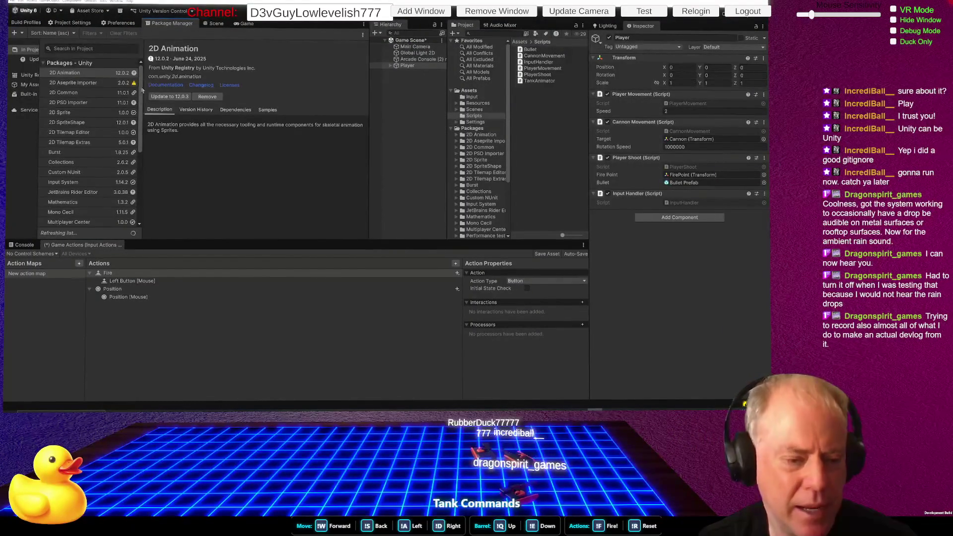